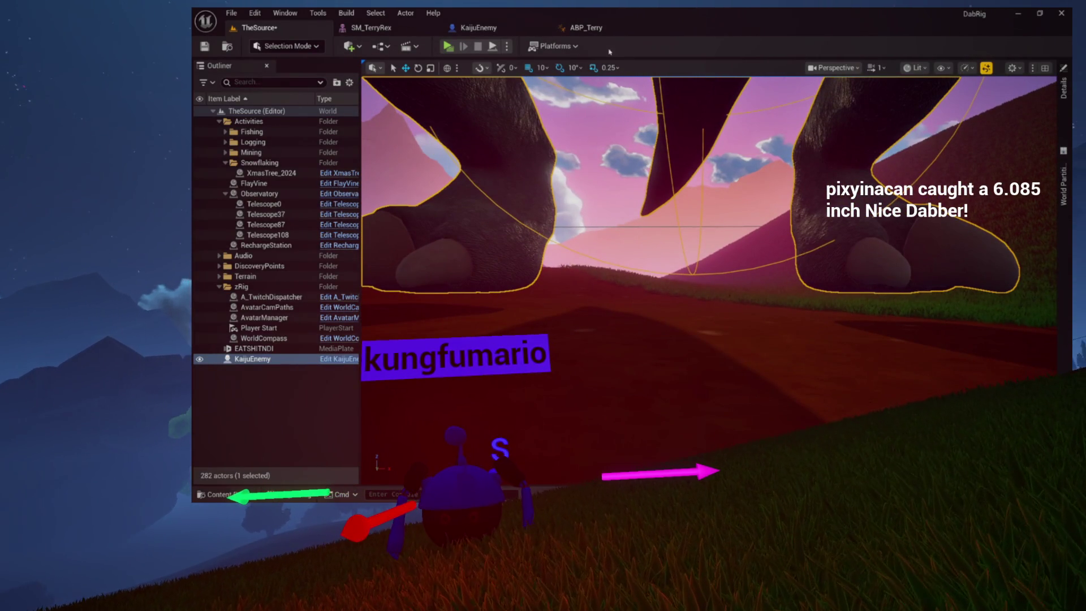
Look over the SM_TerryRex mesh and KaijuEnemy blueprint, then return to TheSource level
left_click(403, 30)
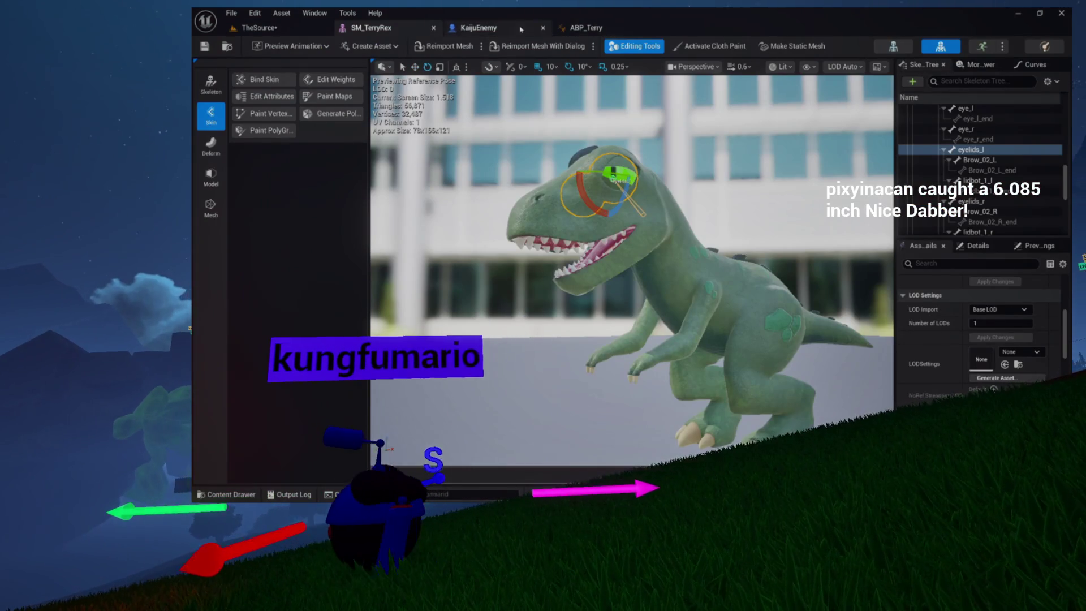
left_click(524, 29)
left_click_drag(644, 130, 599, 164)
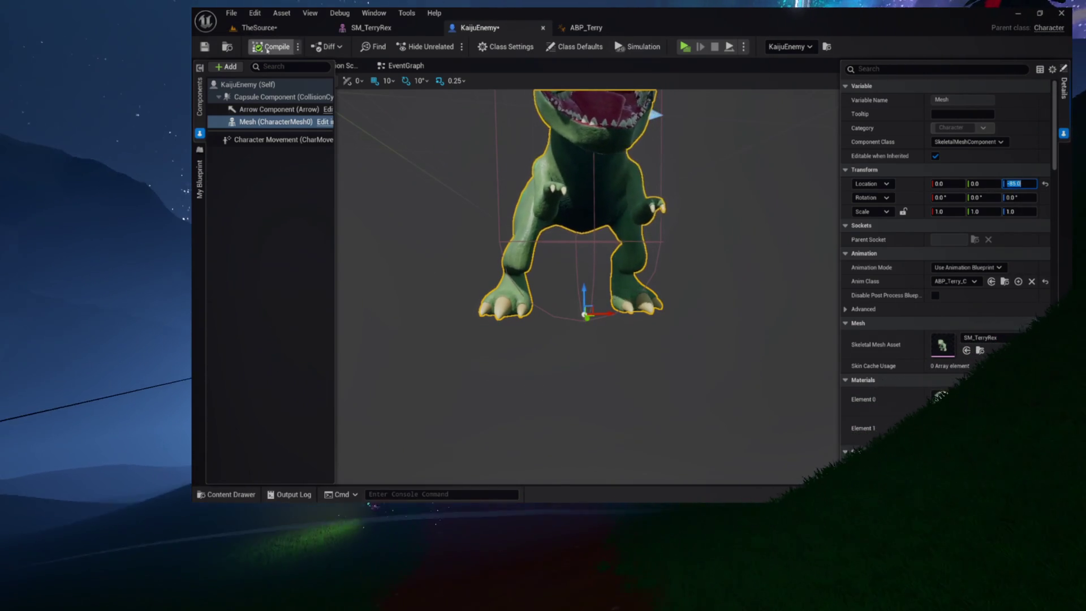
left_click(259, 27)
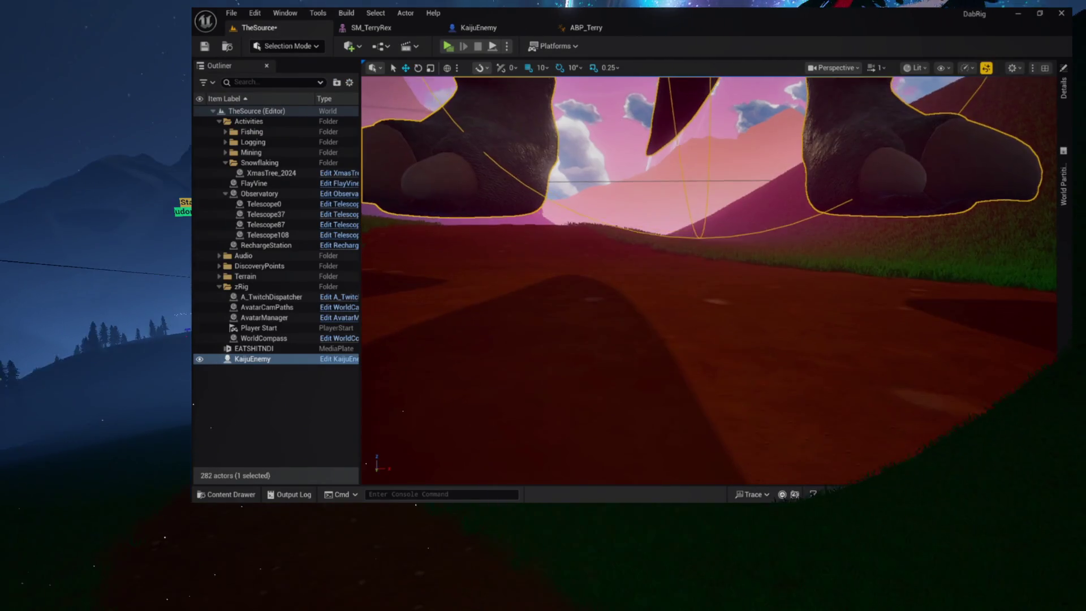
Scale the KaijuEnemy actor to 40 on all axes and reframe it in the view
key("f")
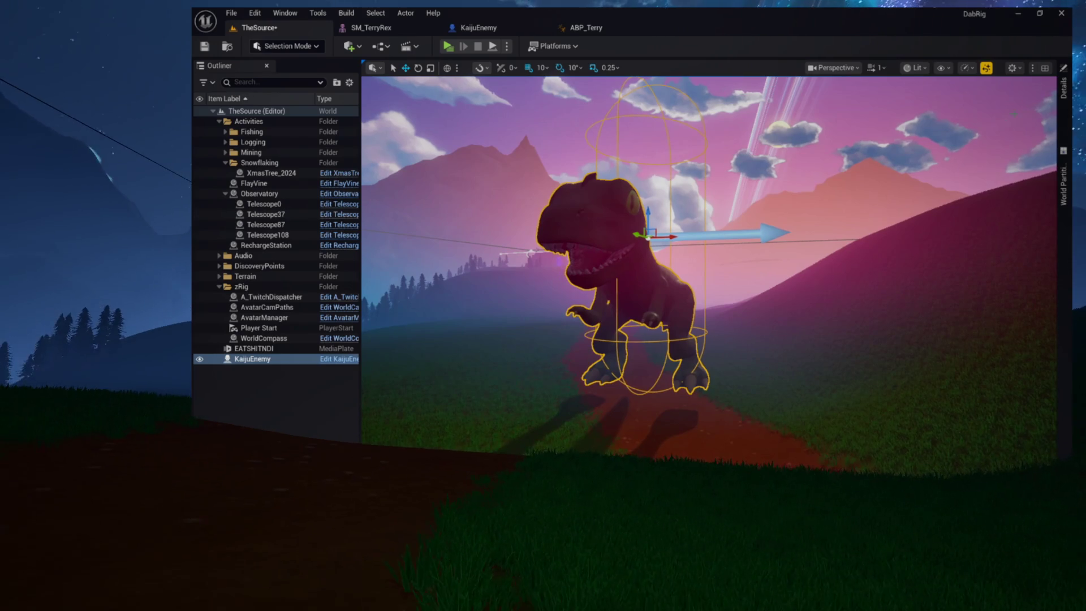
left_click(1062, 133)
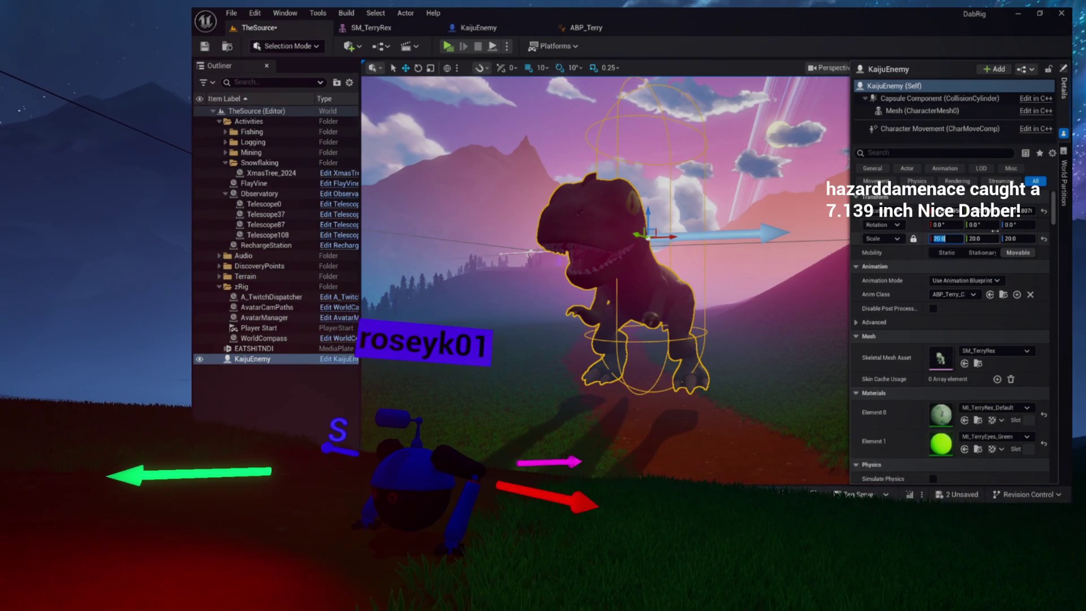
type("0")
key("Return")
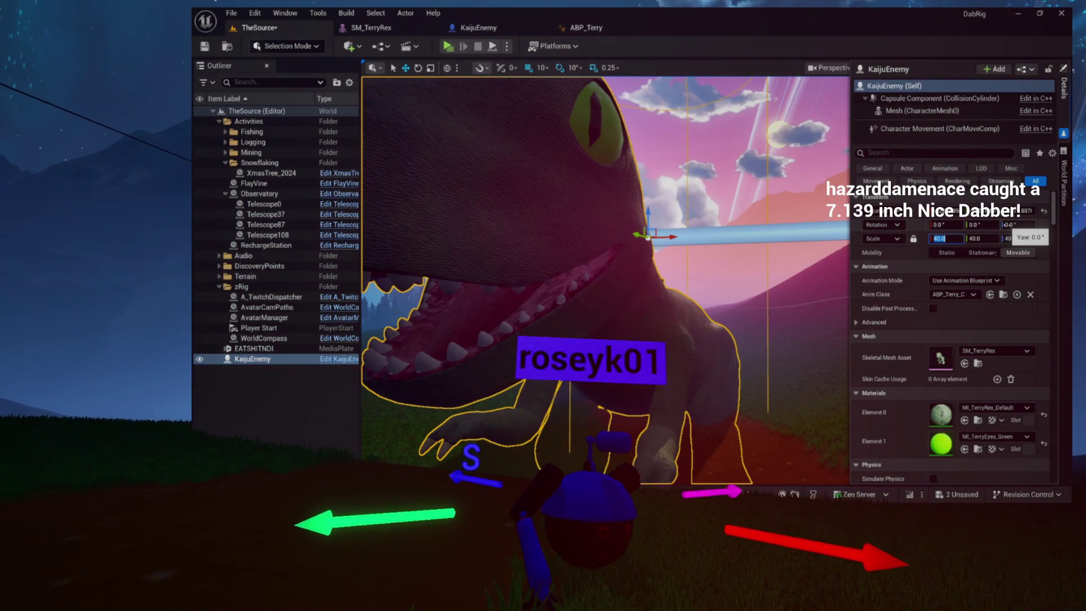
key("f")
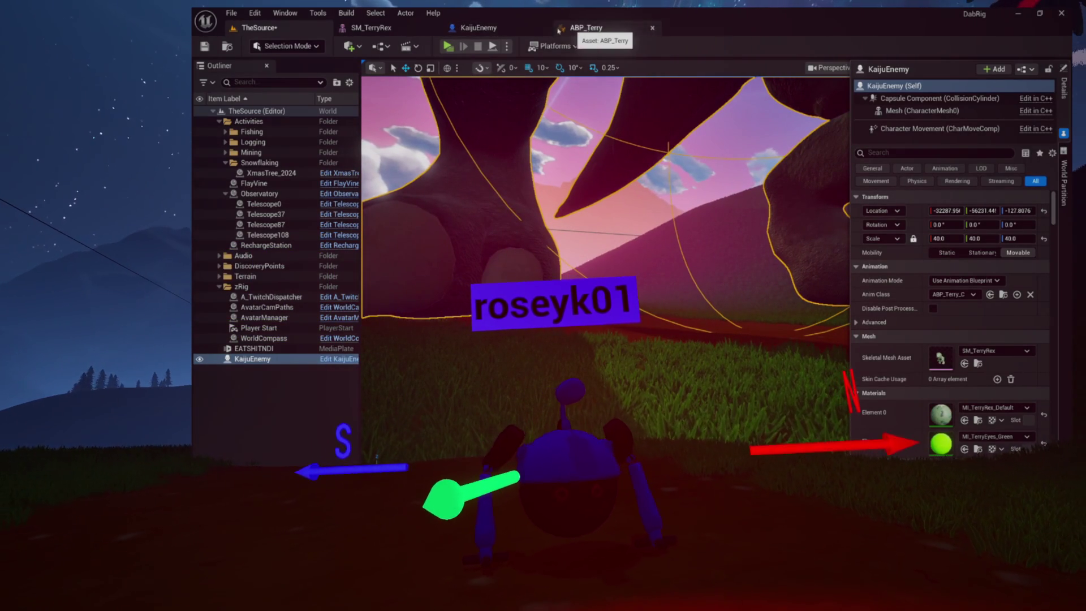
left_click(515, 29)
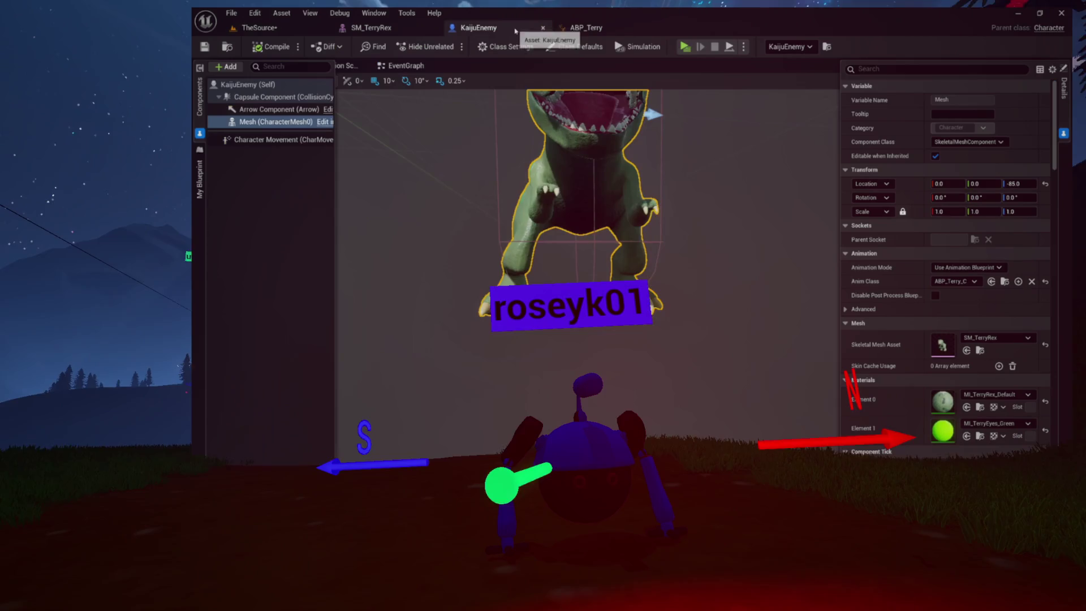
left_click(1025, 182)
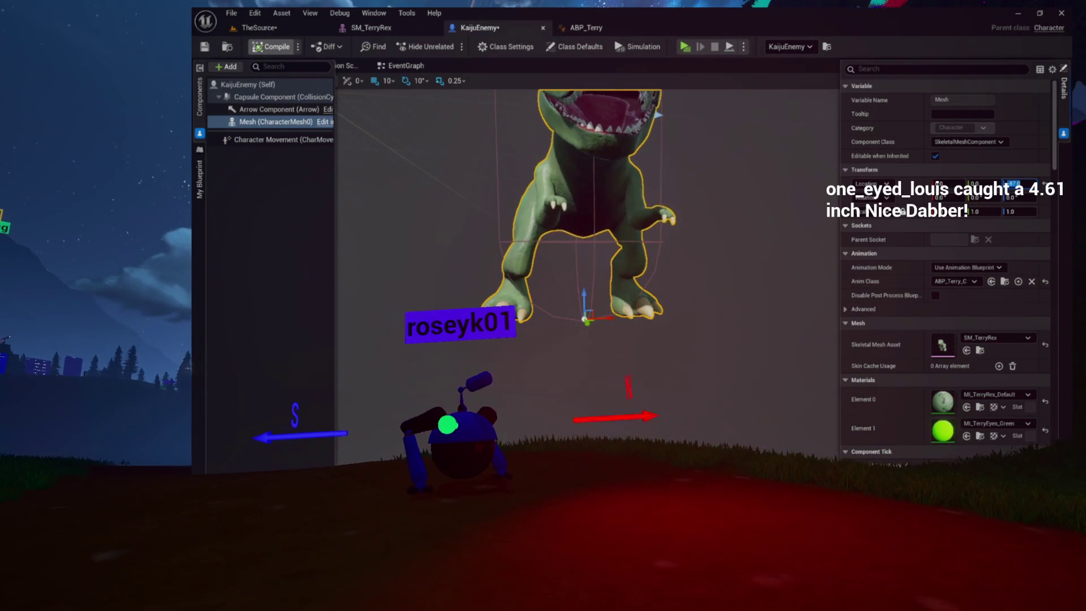
left_click(257, 28)
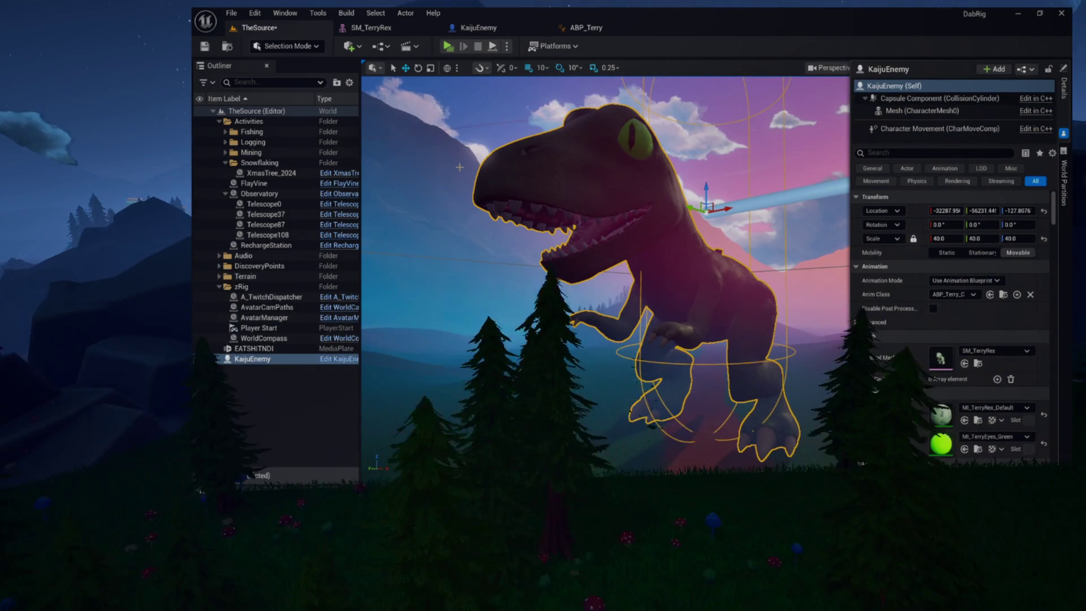
Frame the enlarged dinosaur, open the Content Drawer, and save TheSource level
scroll(605, 271, "up", 10)
scroll(605, 226, "down", 10)
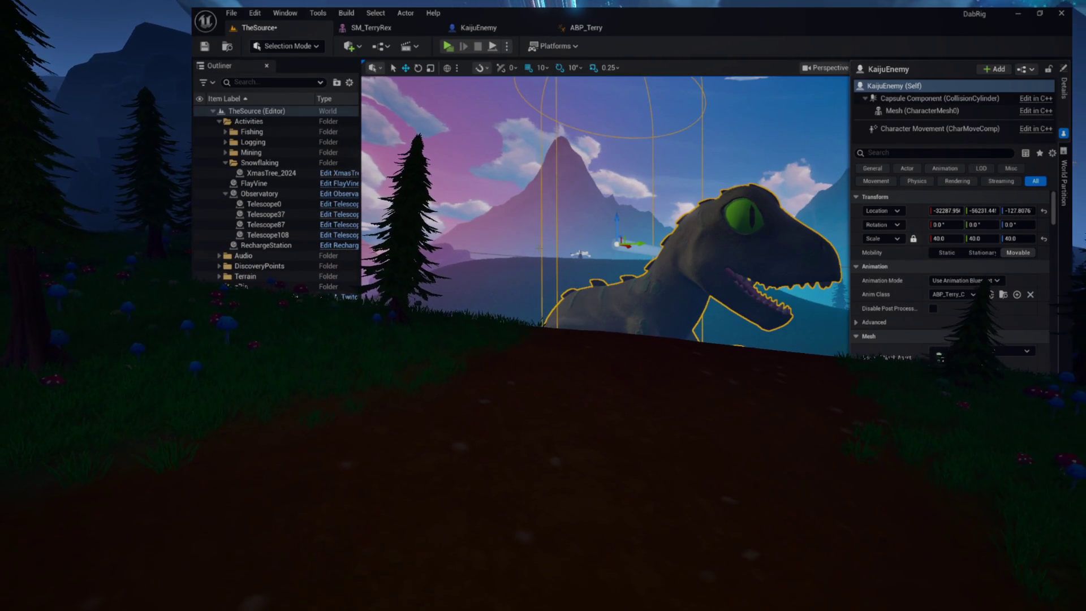
key("f")
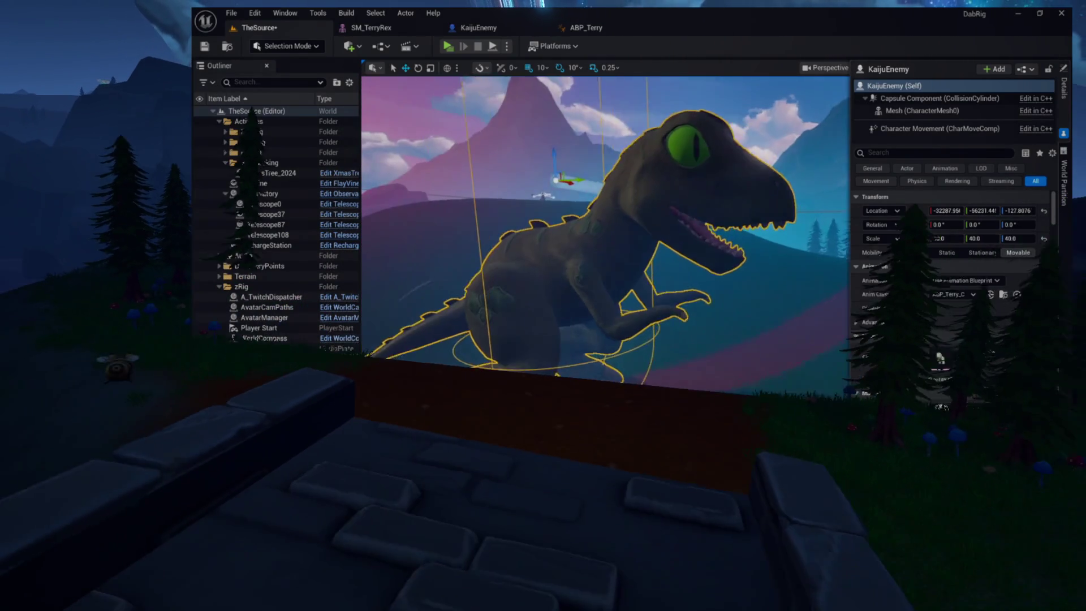
key("ctrl+space")
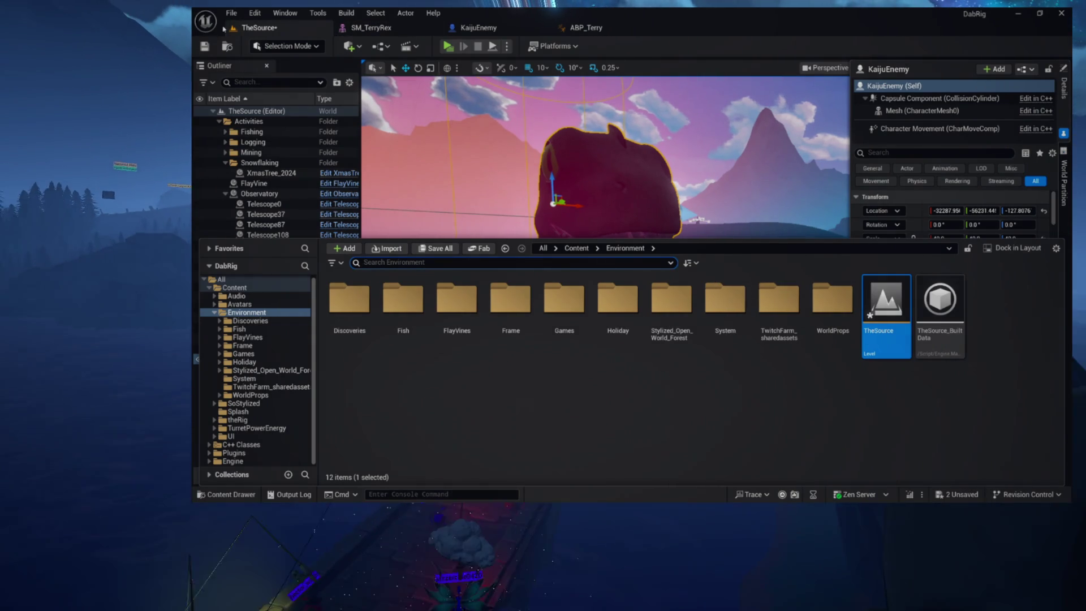
key("ctrl+s")
left_click_drag(562, 184, 497, 186)
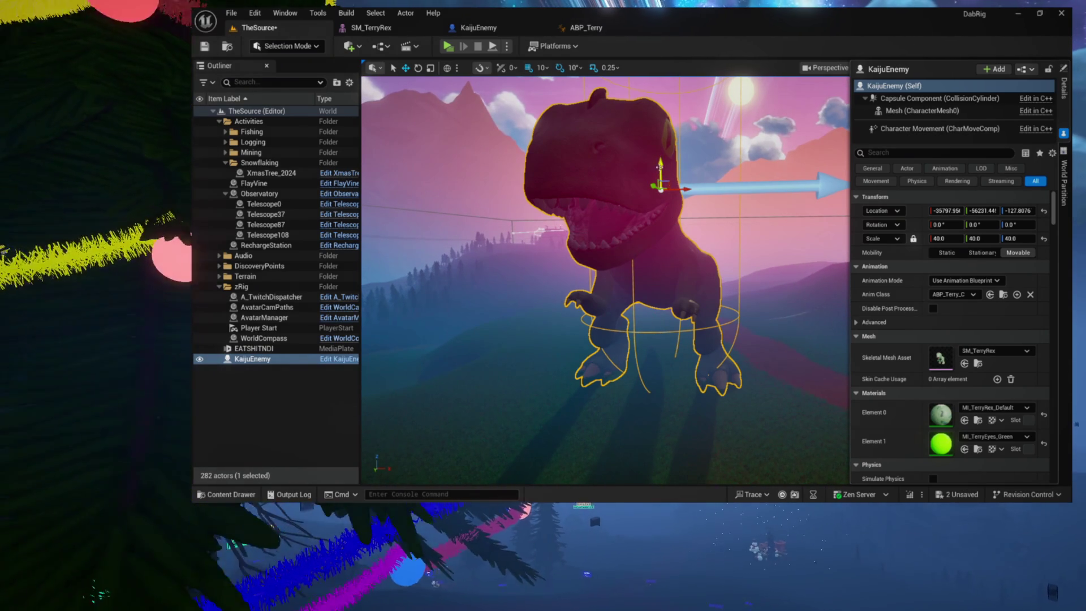
Raise the dinosaur along Z, check its feet, and launch a standalone game
left_click_drag(659, 167, 667, 151)
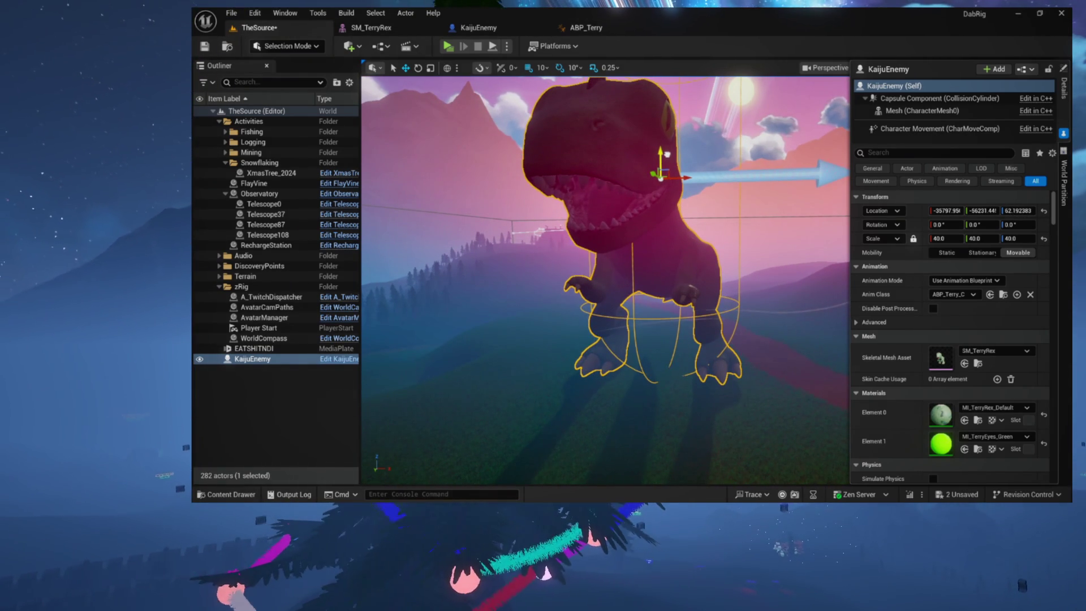
scroll(666, 193, "up", 5)
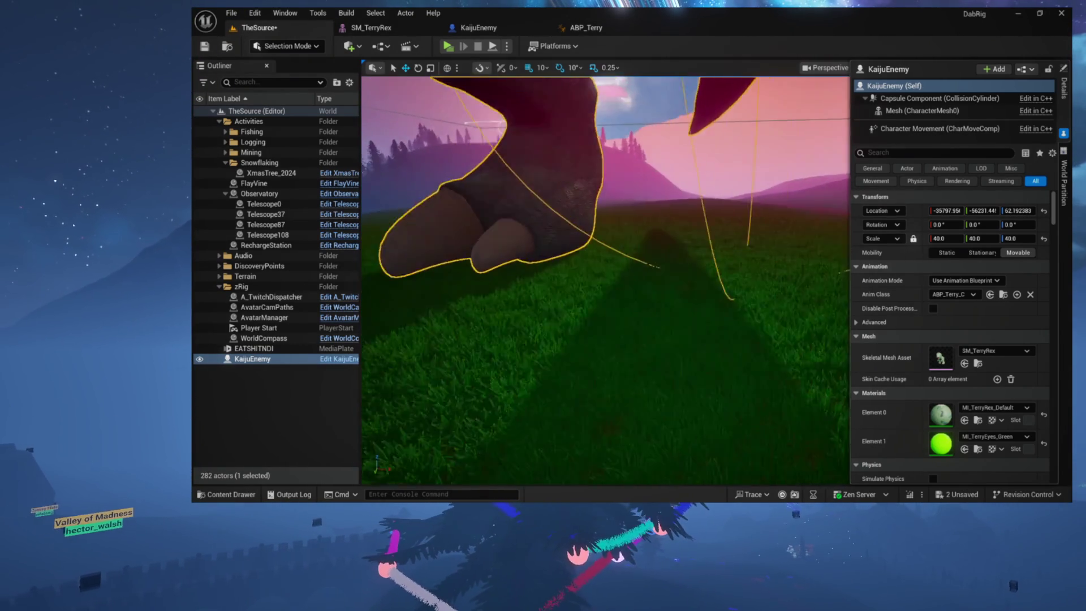
scroll(605, 280, "up", 5)
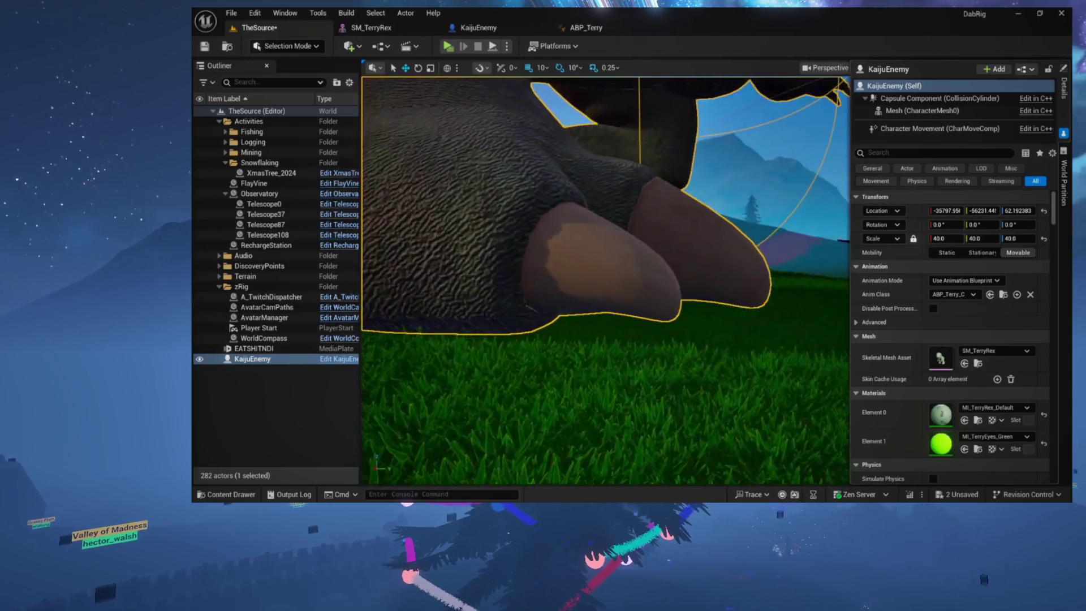
scroll(605, 280, "down", 5)
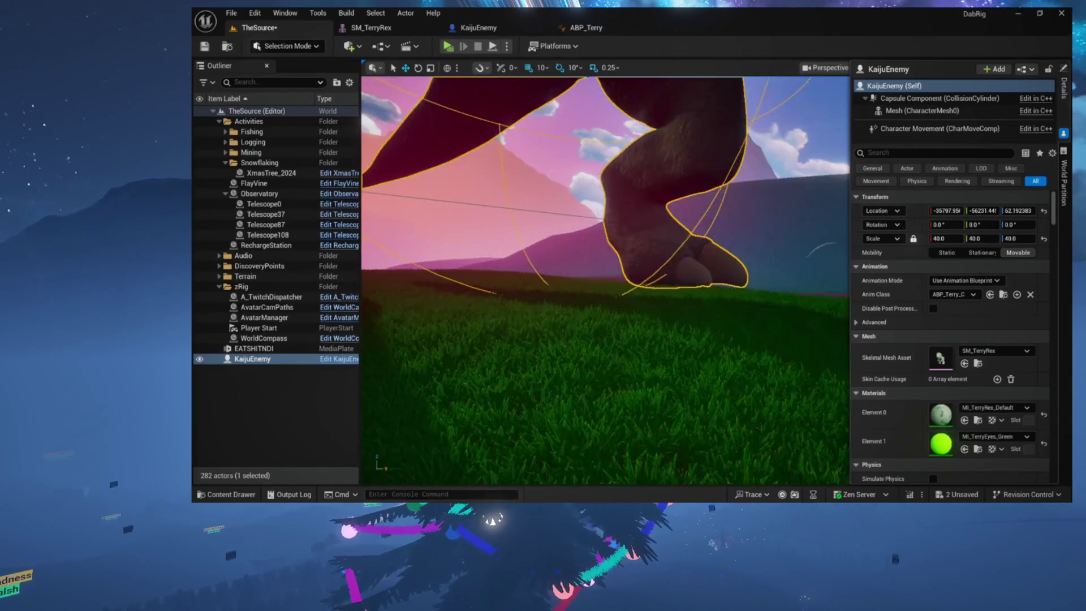
scroll(605, 280, "down", 10)
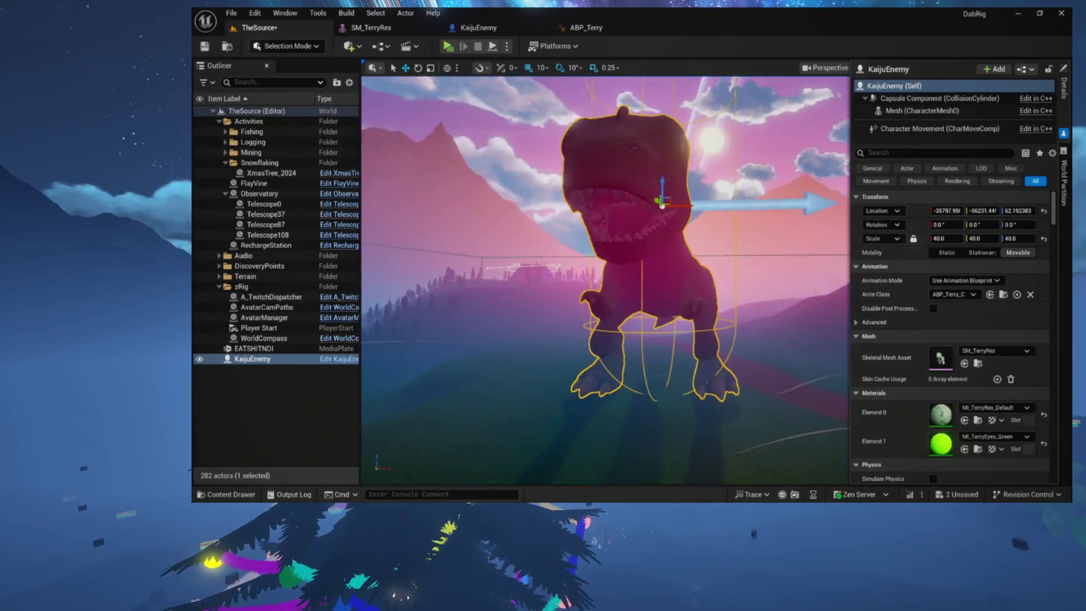
left_click(447, 47)
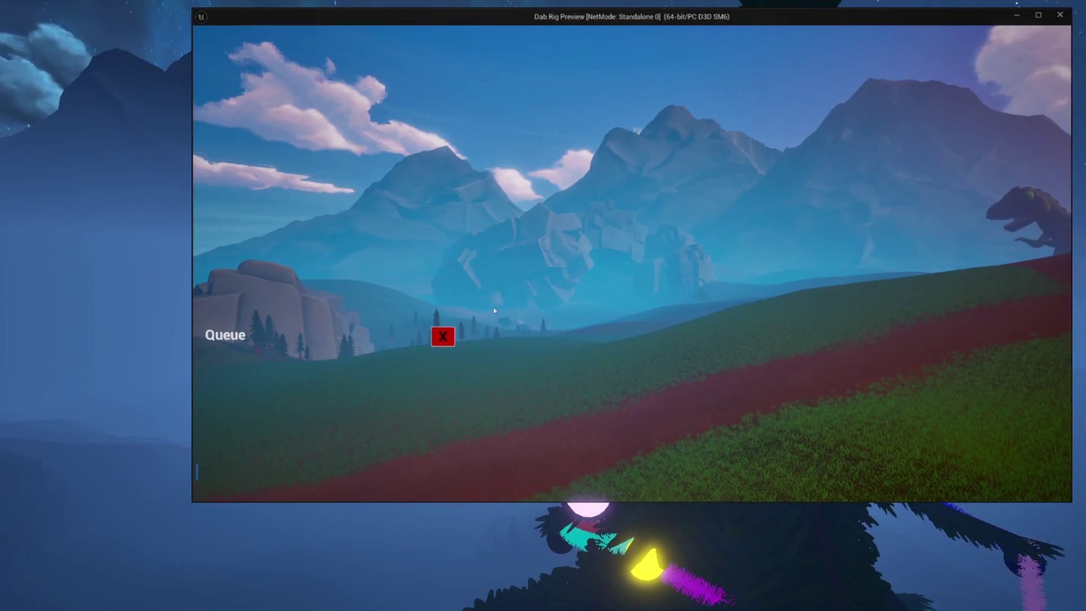
Dismiss the in-game queue prompt, then stop the play session to return to the editor
left_click(444, 336)
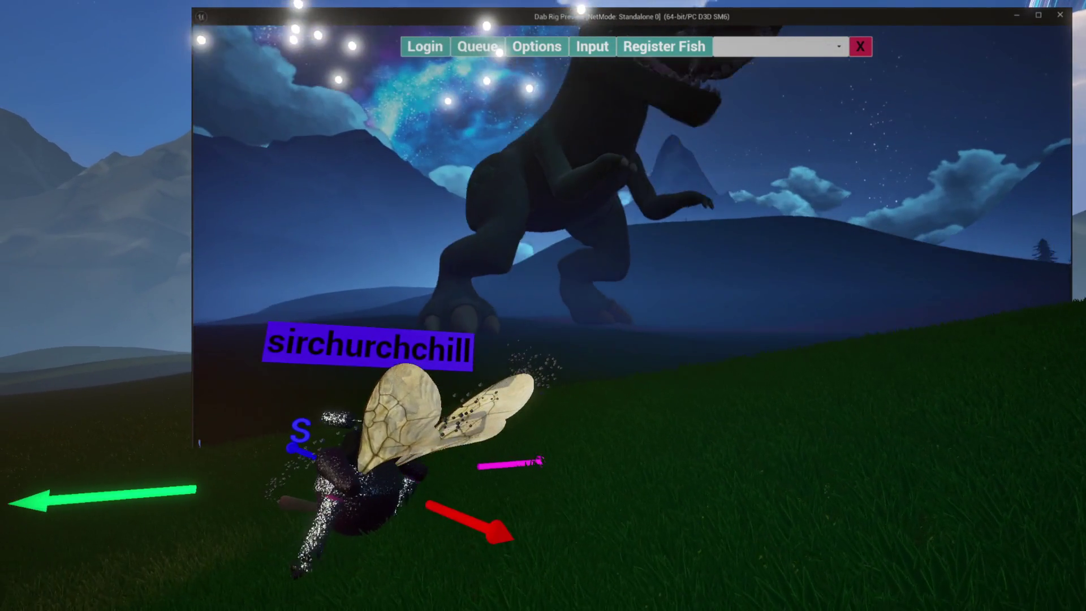
key("Escape")
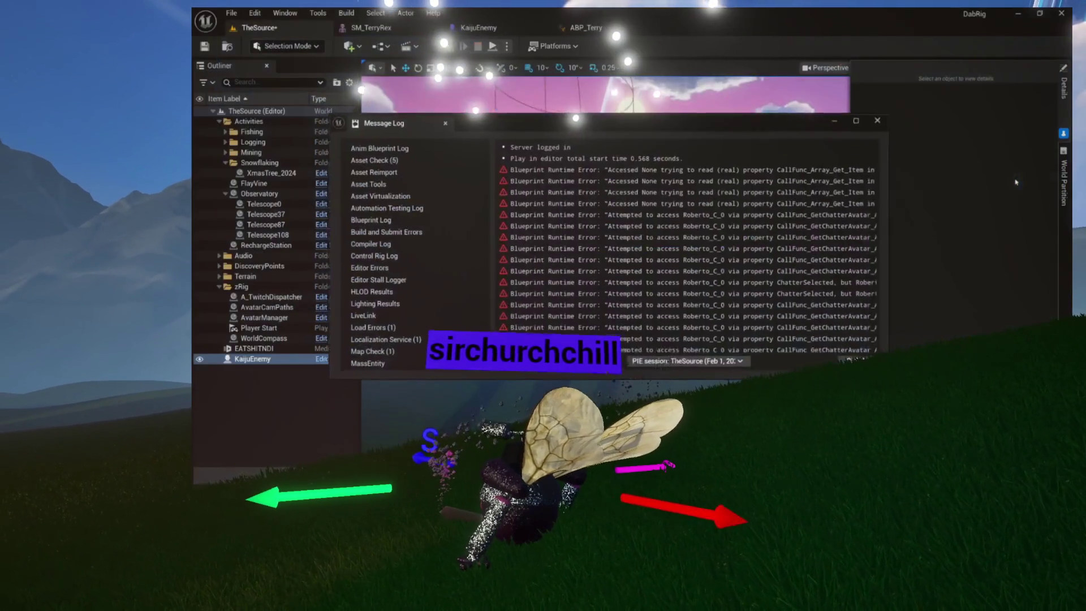
Trace the Accessed None errors to the UpdateTelescopes and TestInputs graphs, then return to TheSource
left_click(728, 180)
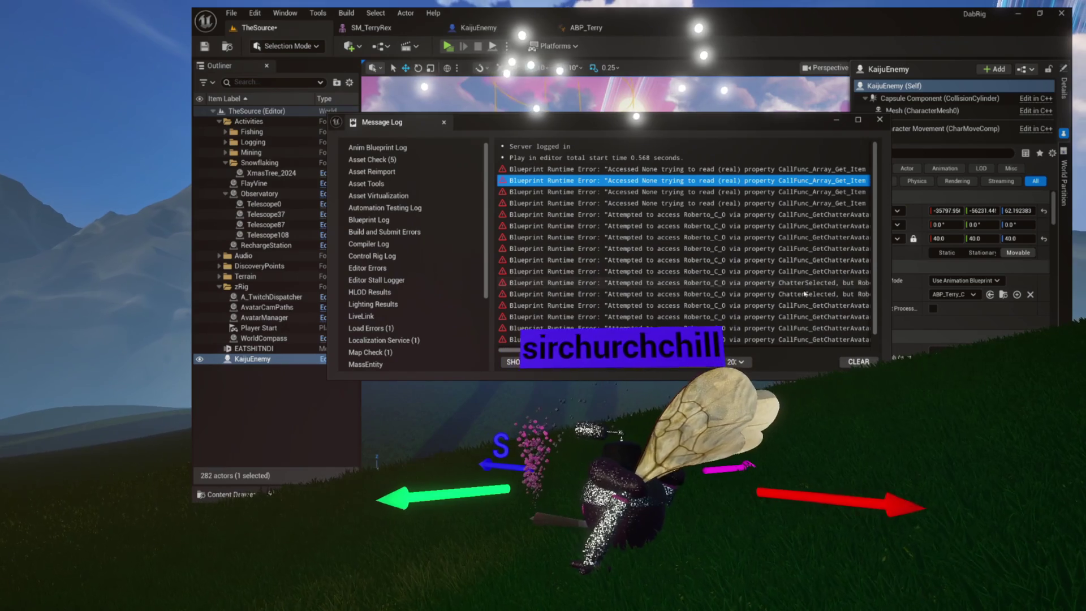
left_click_drag(592, 350, 693, 350)
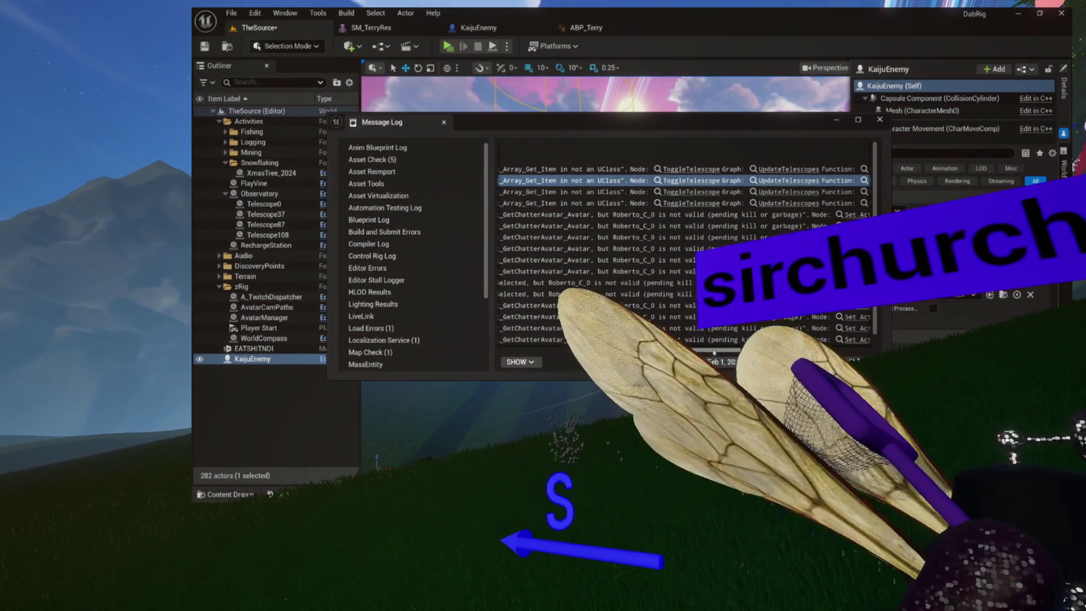
left_click_drag(693, 350, 709, 350)
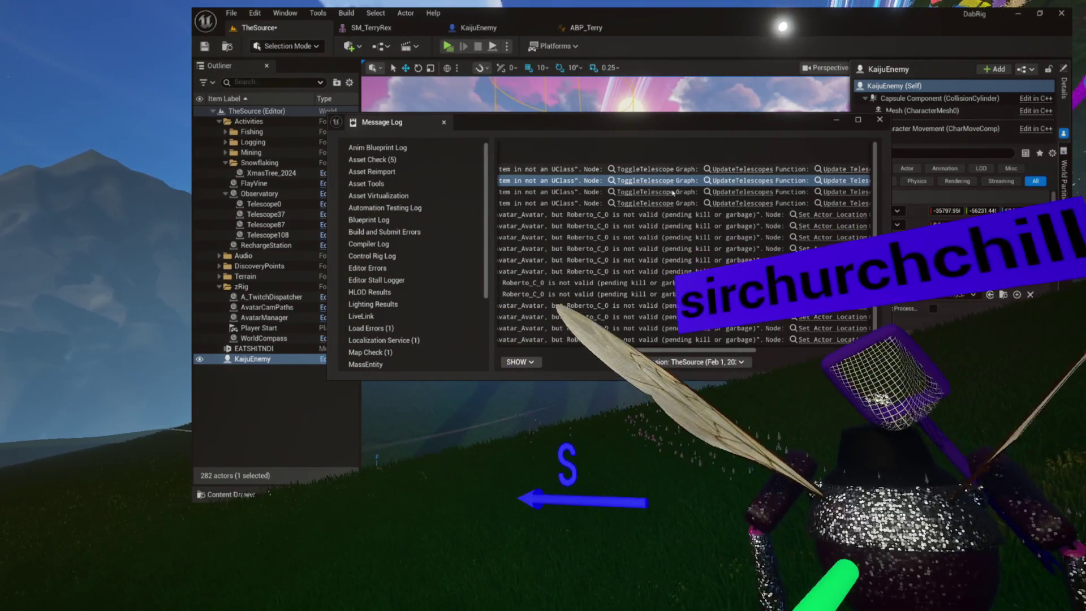
left_click(650, 169)
left_click(689, 215)
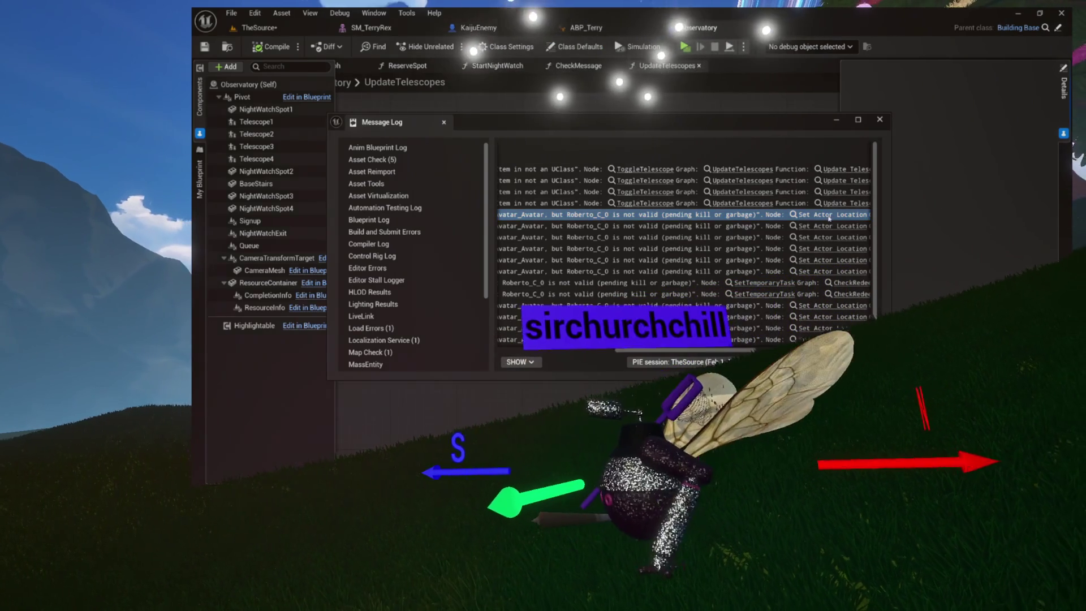
left_click(830, 215)
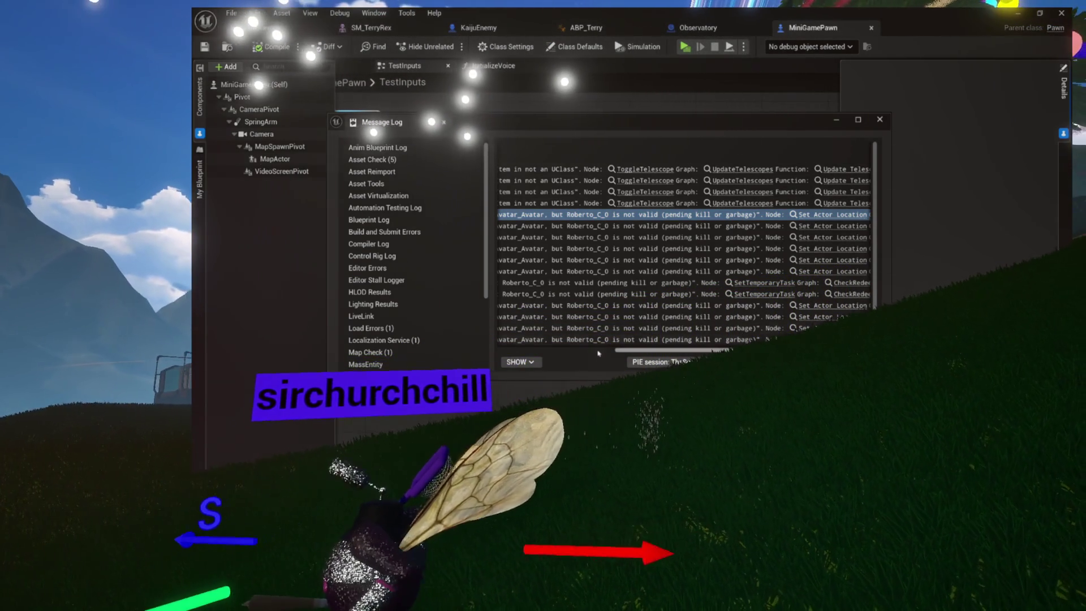
left_click(598, 349)
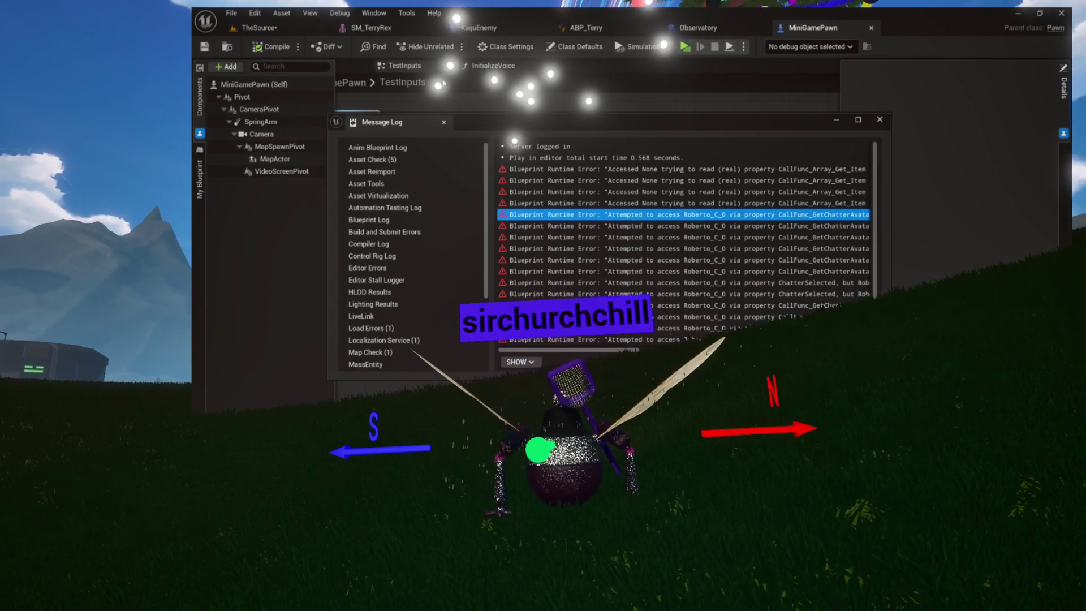
left_click(258, 27)
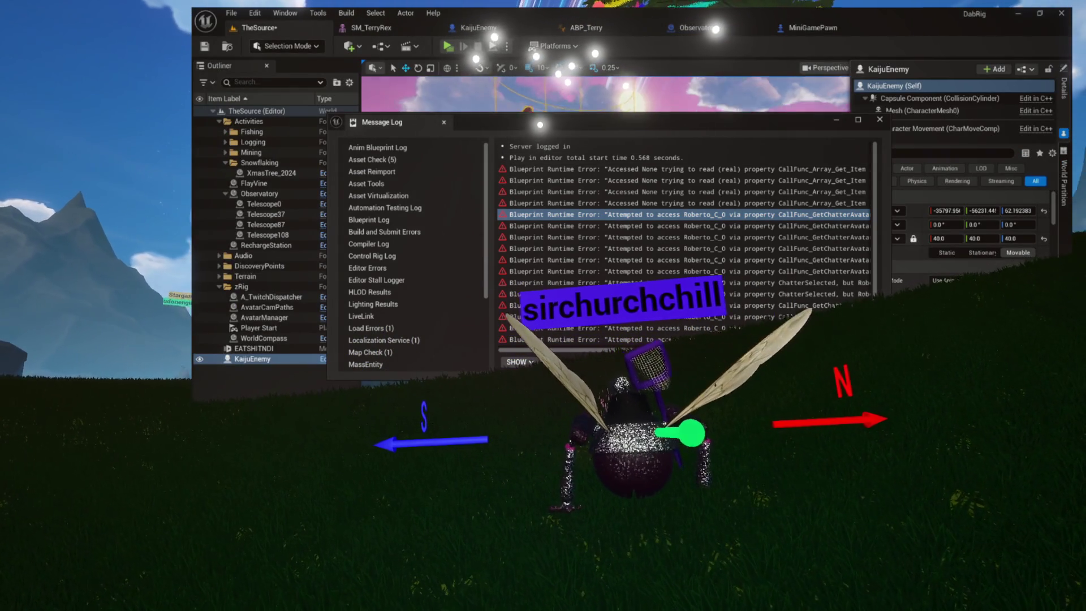
left_click(879, 123)
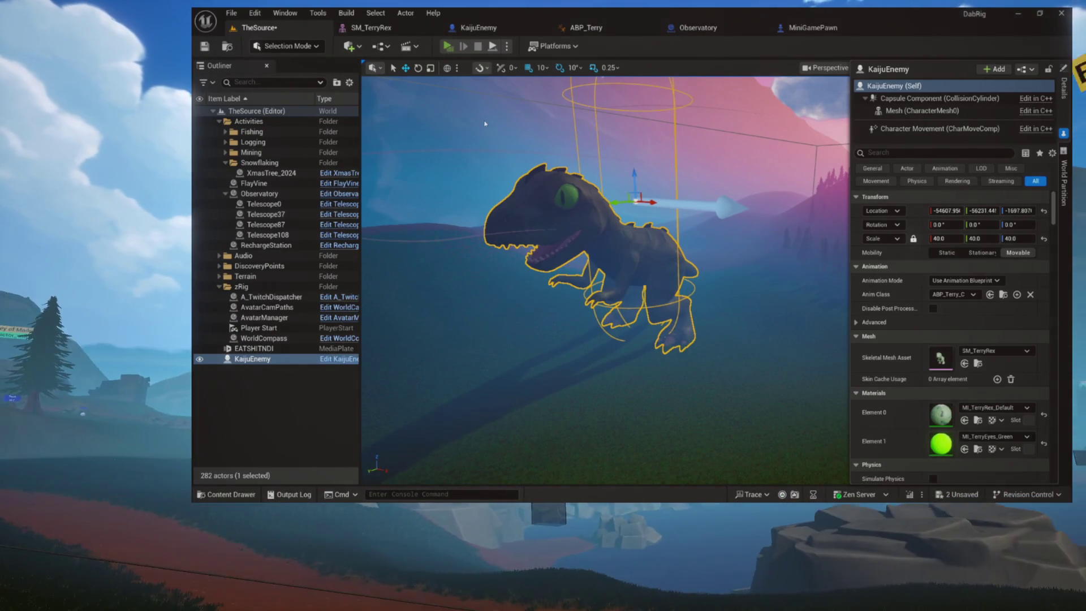
Start another play session of the level with Alt+P
key("alt+p")
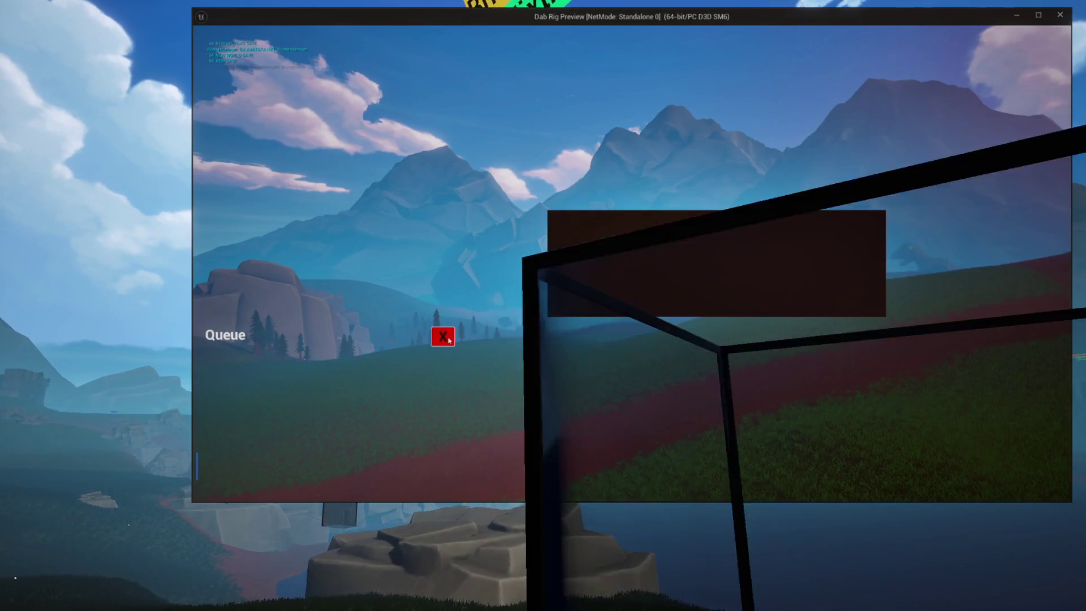
Close the in-game Queue panel, then stop the preview with Esc
left_click(449, 339)
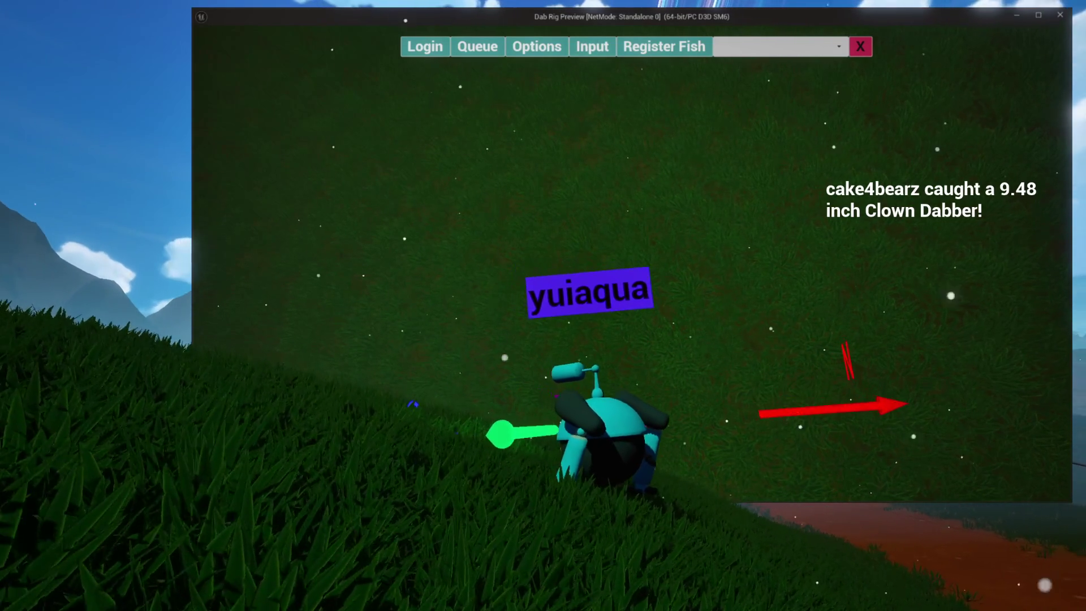
key("Escape")
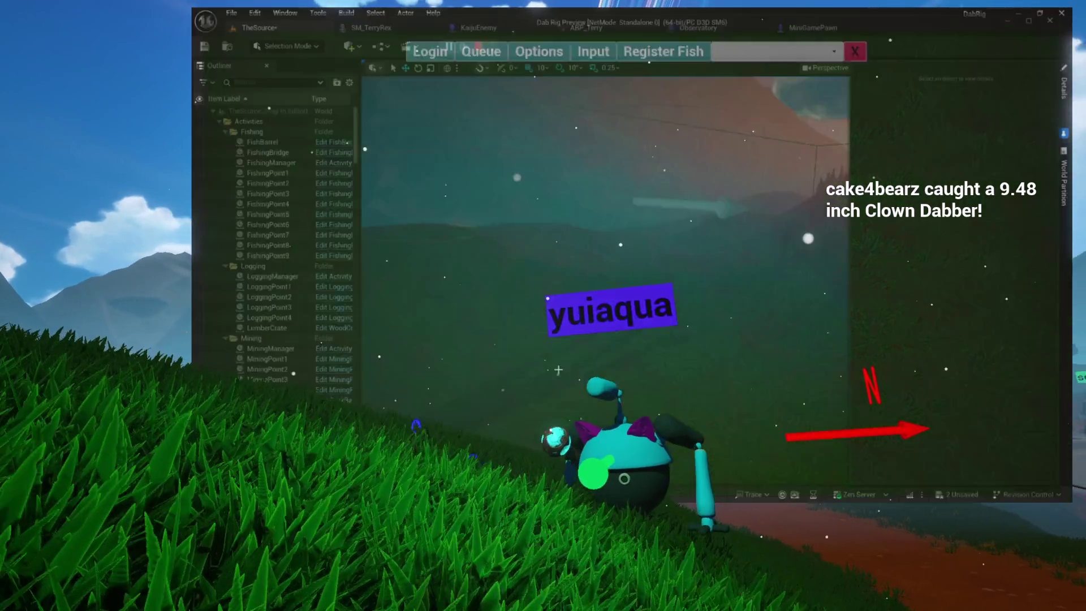
Select the first runtime error in the Message Log and scroll to its graph link
left_click(622, 173)
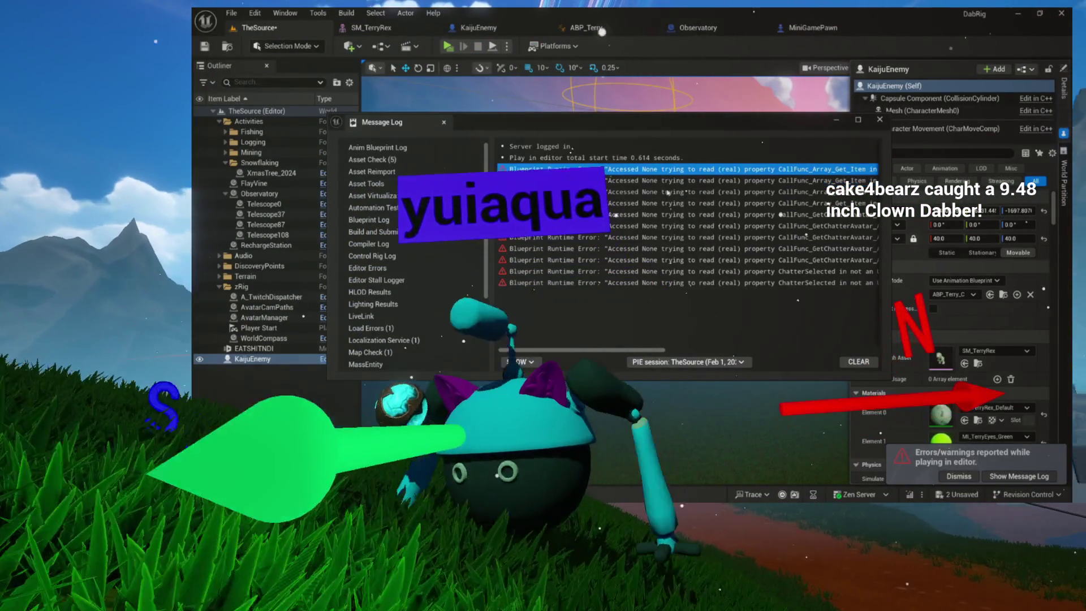
mouse_move(650, 350)
left_mouse_down()
mouse_move(860, 343)
mouse_move(856, 325)
mouse_move(839, 321)
left_mouse_up()
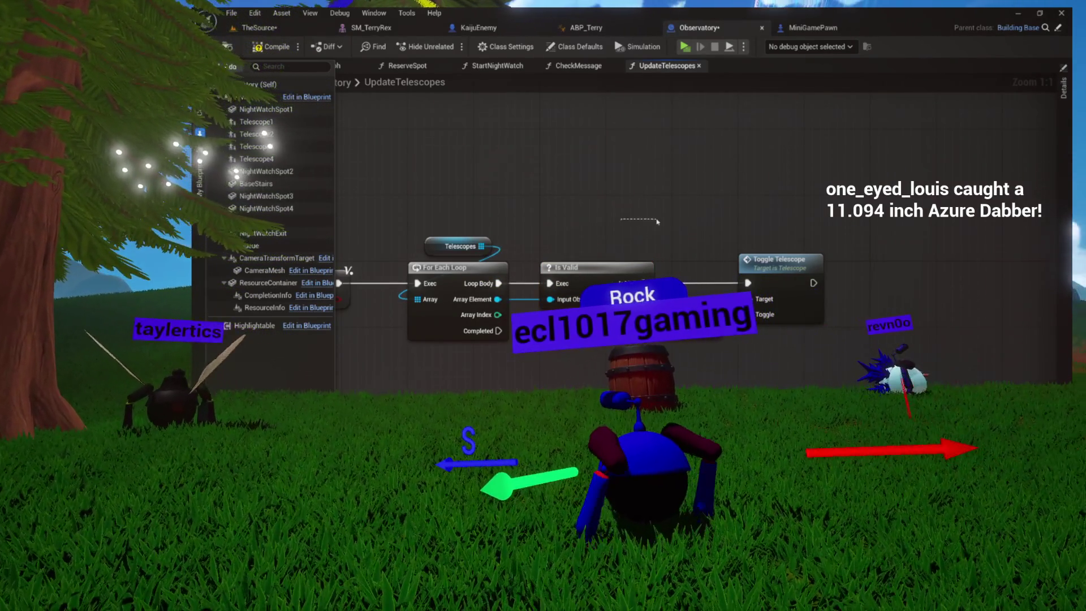
Review the For Each Loop and Is Valid nodes, then compile the Observatory blueprint
left_click_drag(657, 222, 570, 196)
scroll(702, 346, "up", 5)
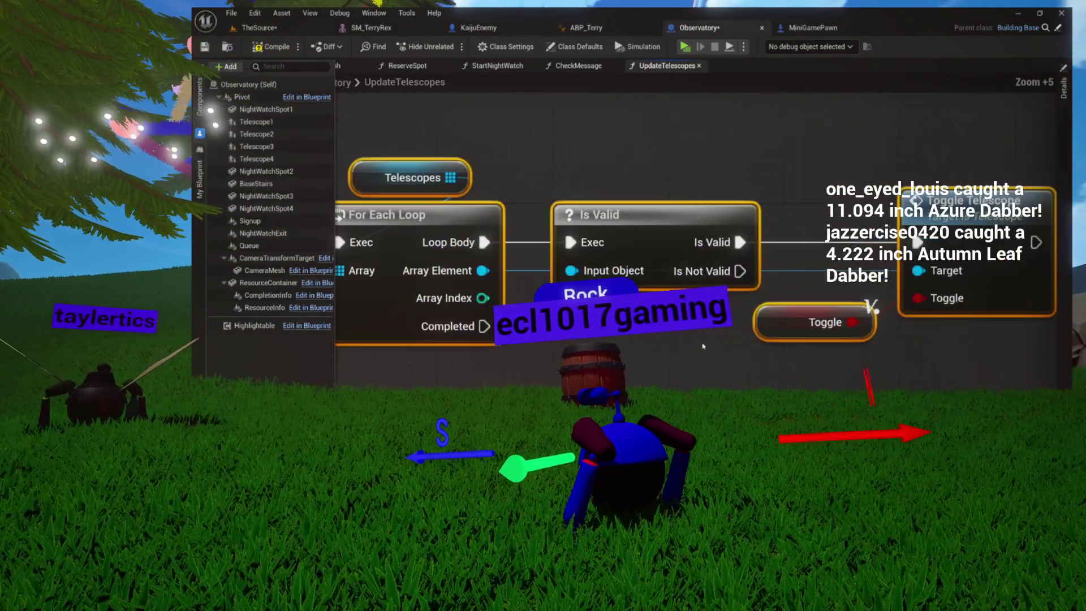
left_click(661, 344)
left_click_drag(661, 343, 755, 345)
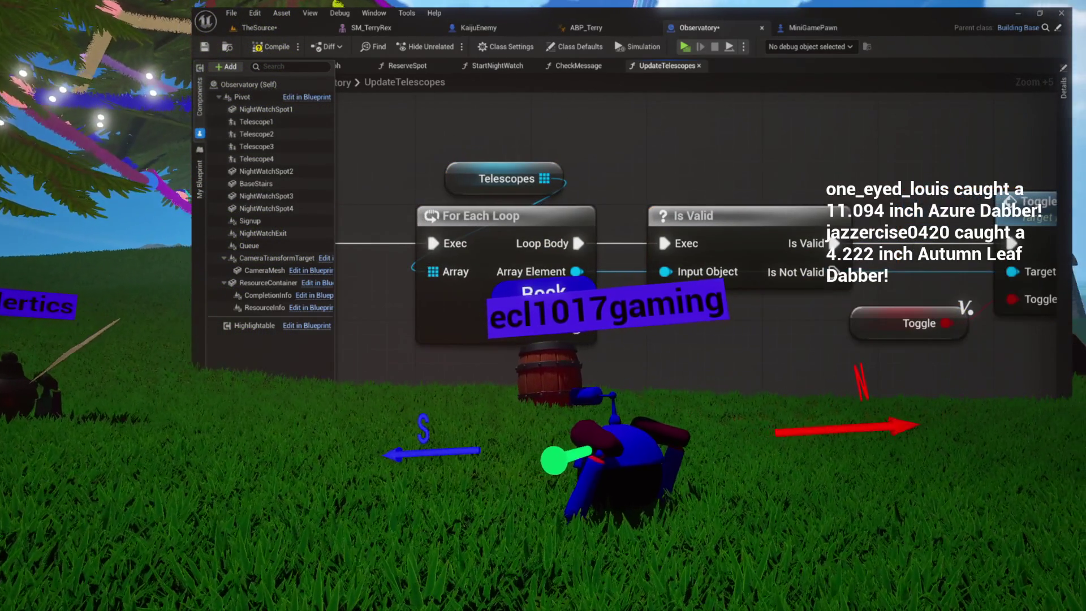
left_click_drag(419, 133, 701, 274)
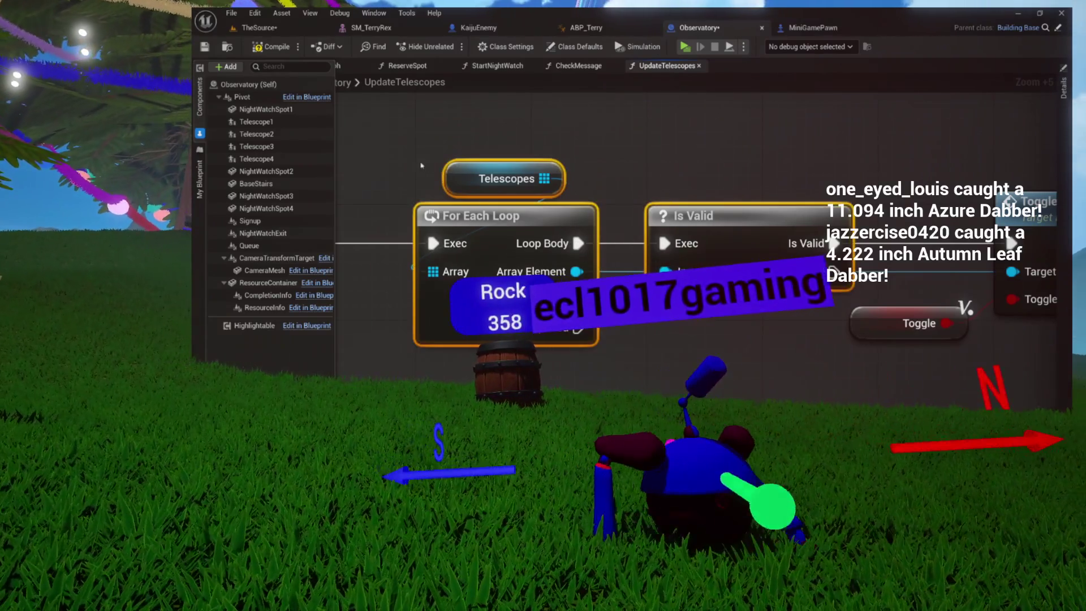
left_click(417, 154)
left_click(268, 45)
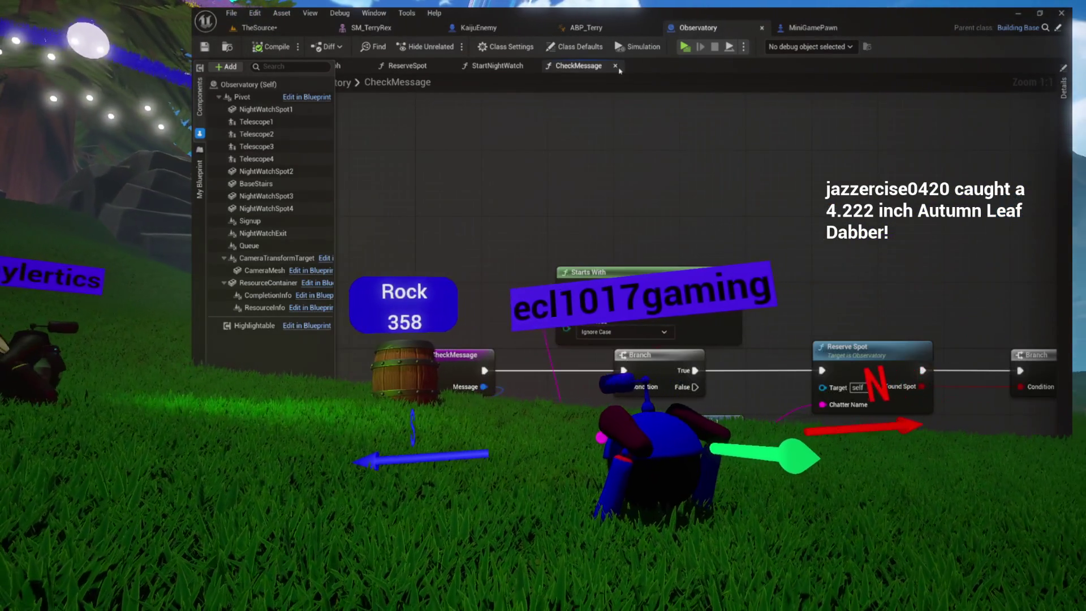
Close the CheckMessage, StartNightWatch and ReserveSpot graphs and go back to TheSource
left_click(615, 66)
left_click(533, 67)
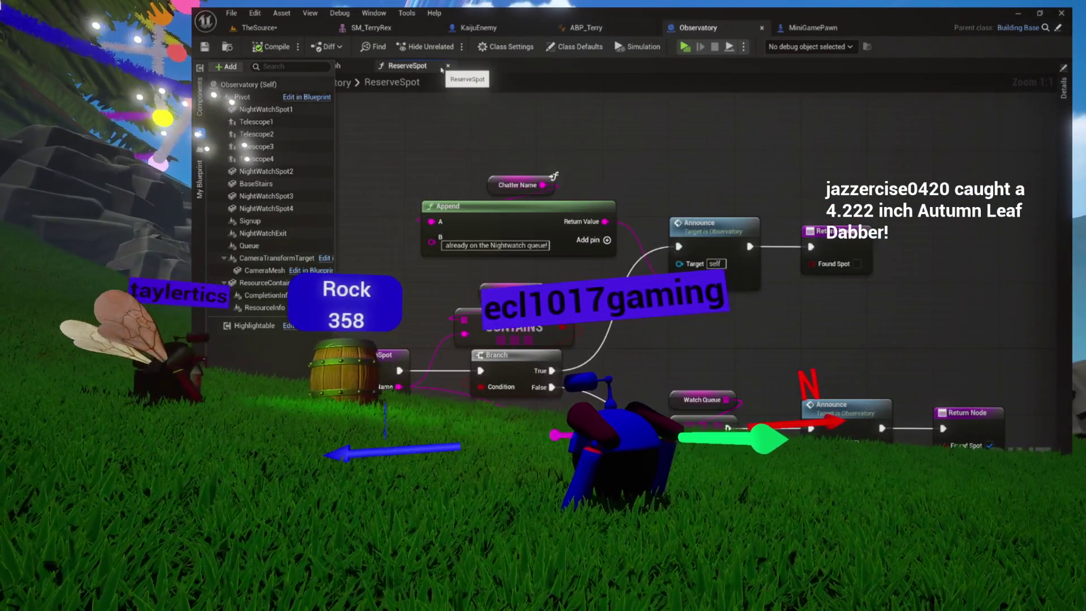
left_click(447, 66)
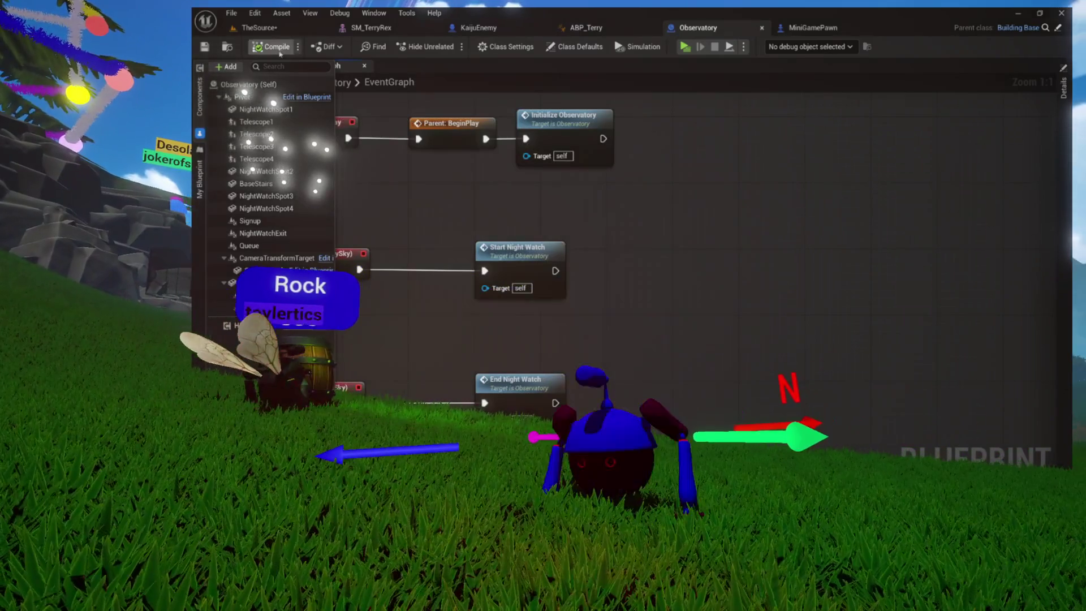
left_click(270, 30)
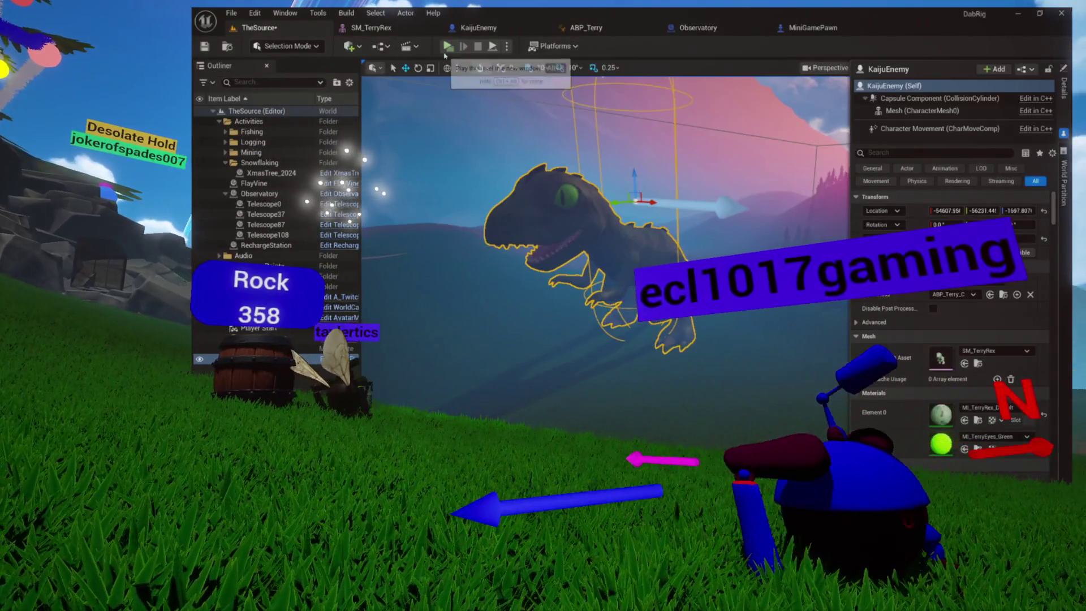
Play, walk toward the Lumber chest, stop the session, and select the new TestInputs errors
left_click(447, 46)
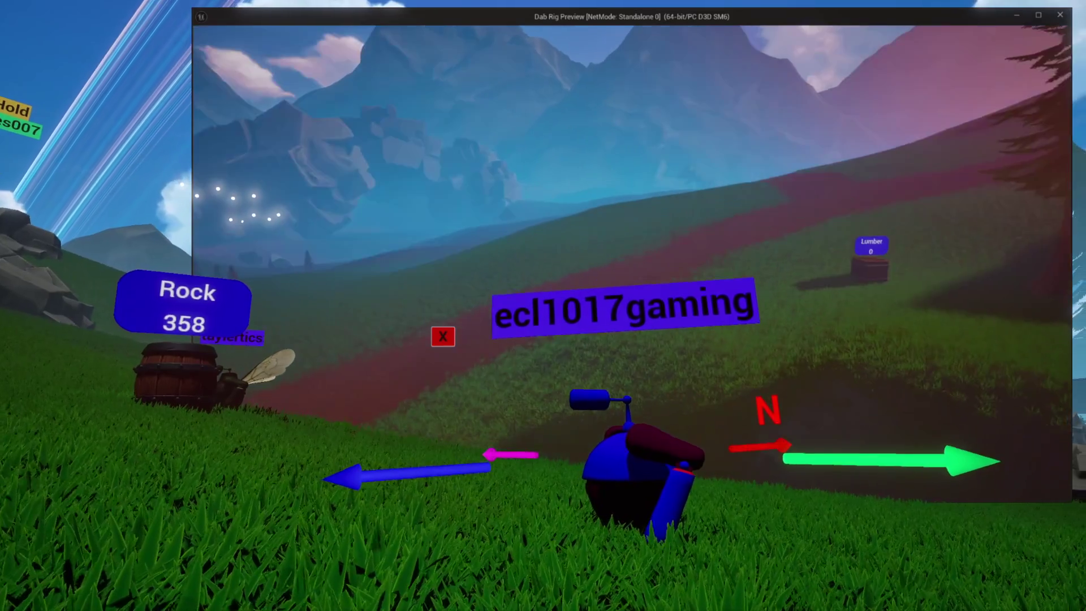
key("w")
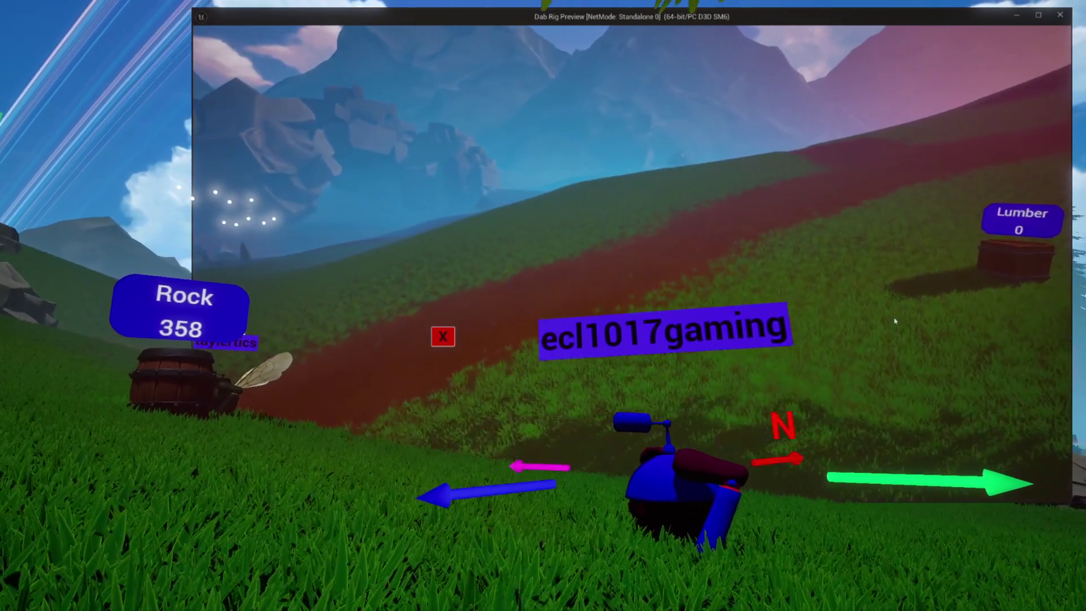
key("Escape")
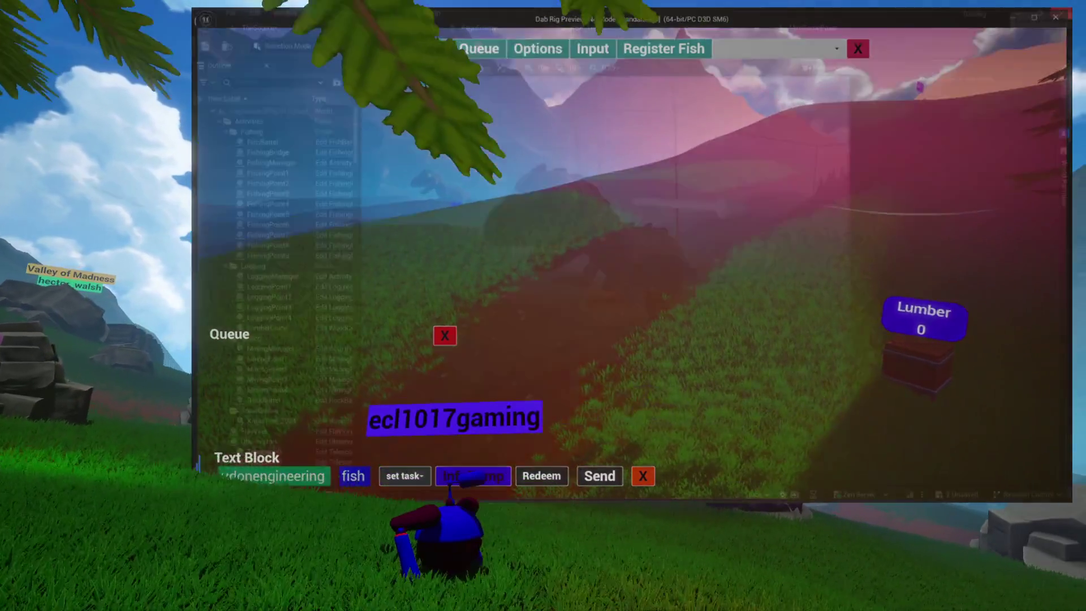
key("Escape")
left_click(827, 179)
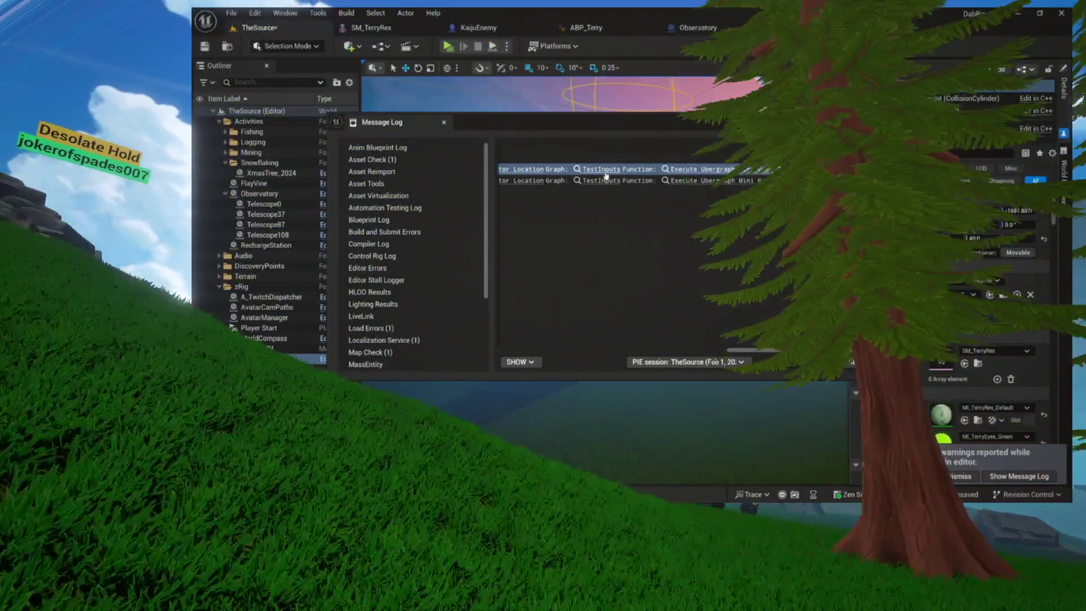
Jump from the Message Log to MiniGamePawn's TestInputs graph and select the Avatar Mode, Avatar Manager and Get Chatter Avatar nodes
left_click(603, 176)
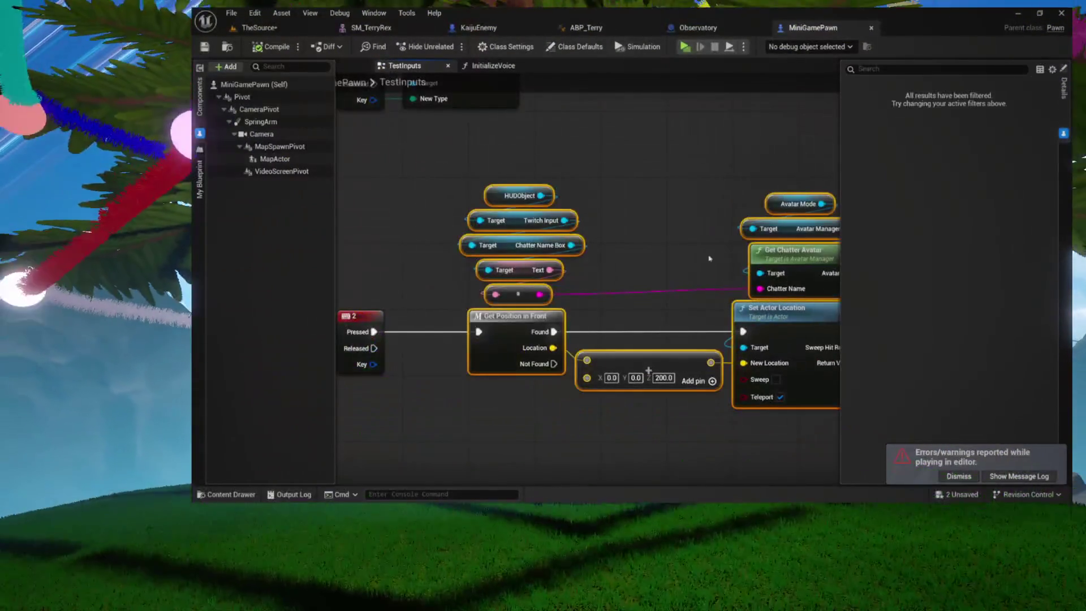
left_click(647, 250)
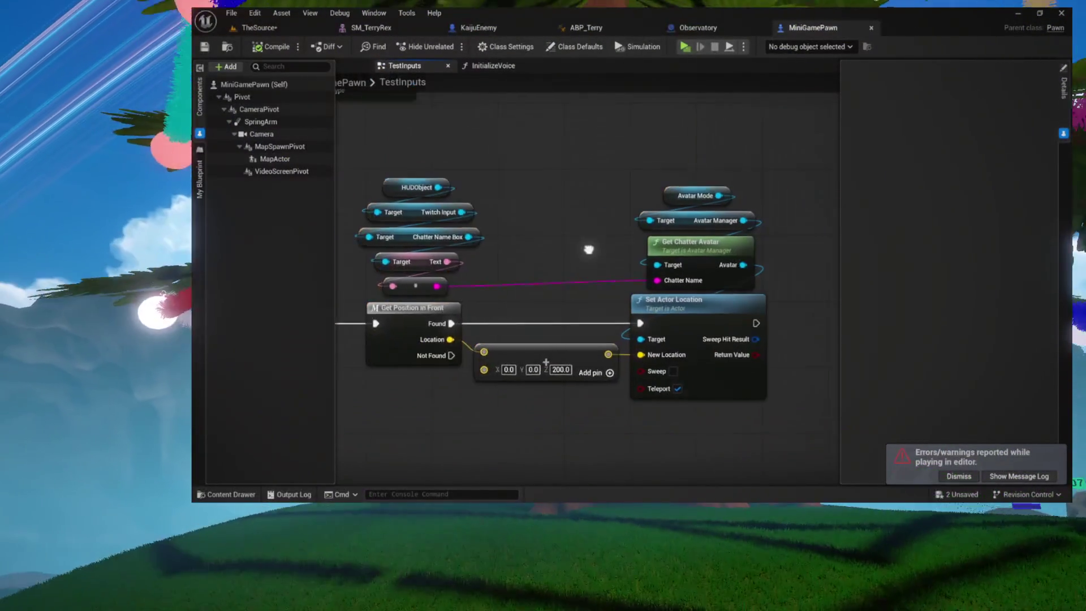
left_click_drag(533, 166, 696, 251)
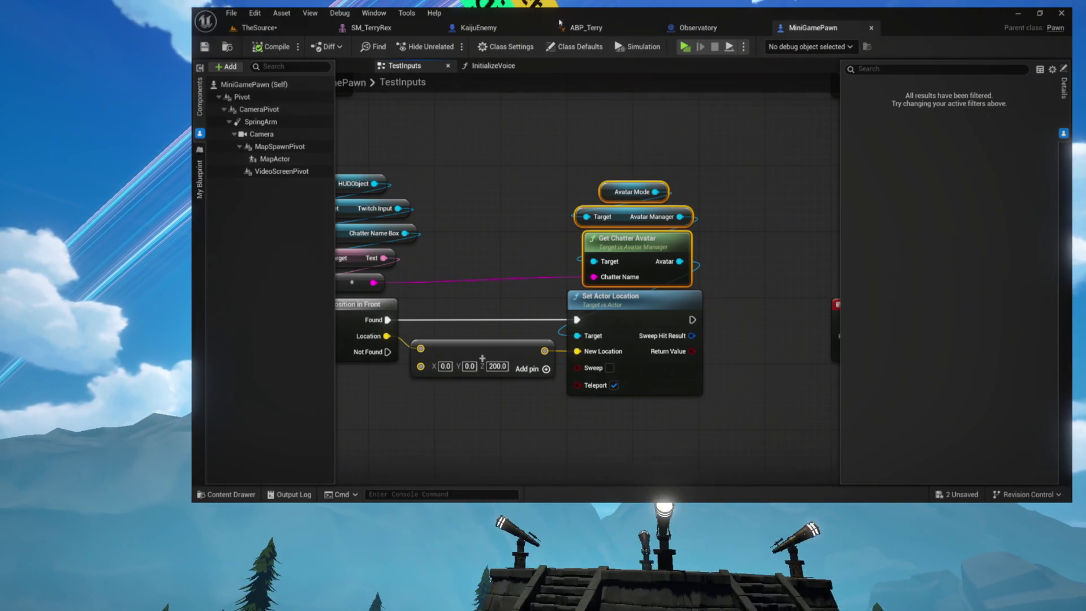
In TheSource level, inspect A_TwitchDispatcher, then select AvatarManager and focus the viewport on it
left_click(259, 28)
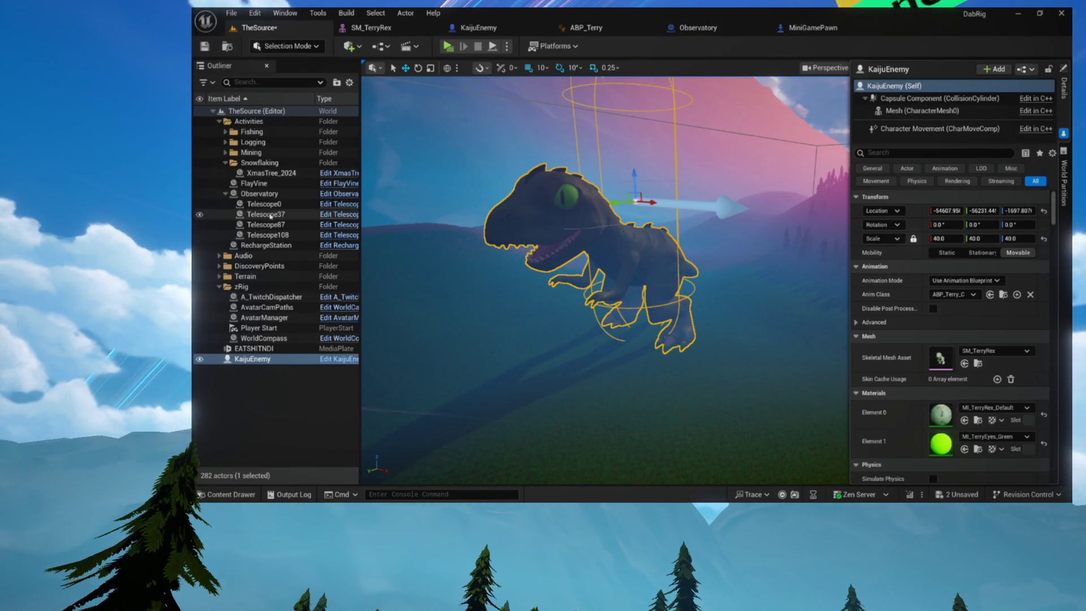
left_click(268, 317)
left_click(274, 296)
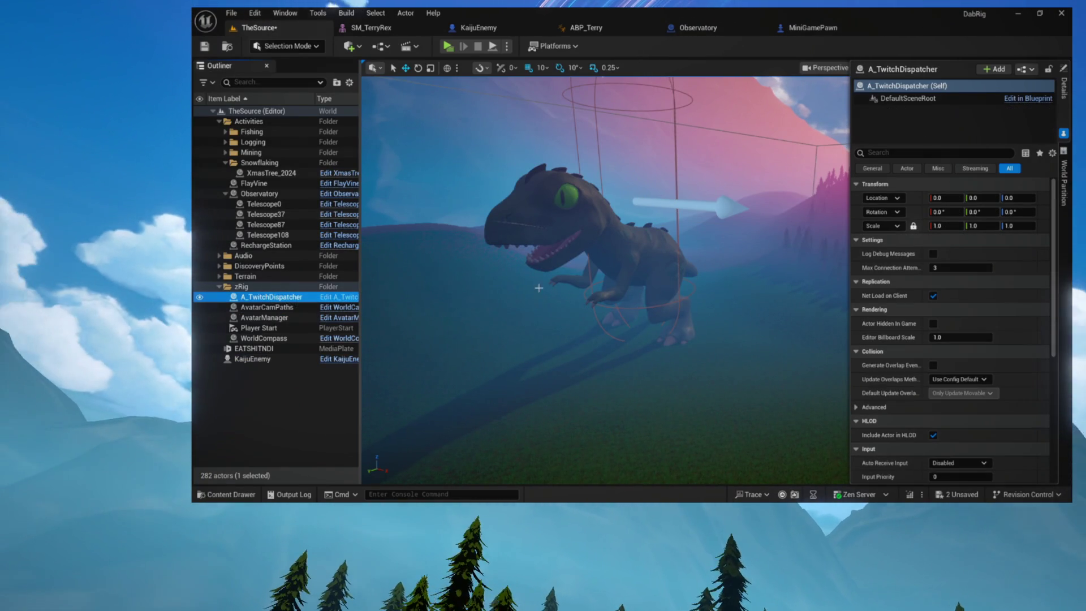
left_click(262, 322)
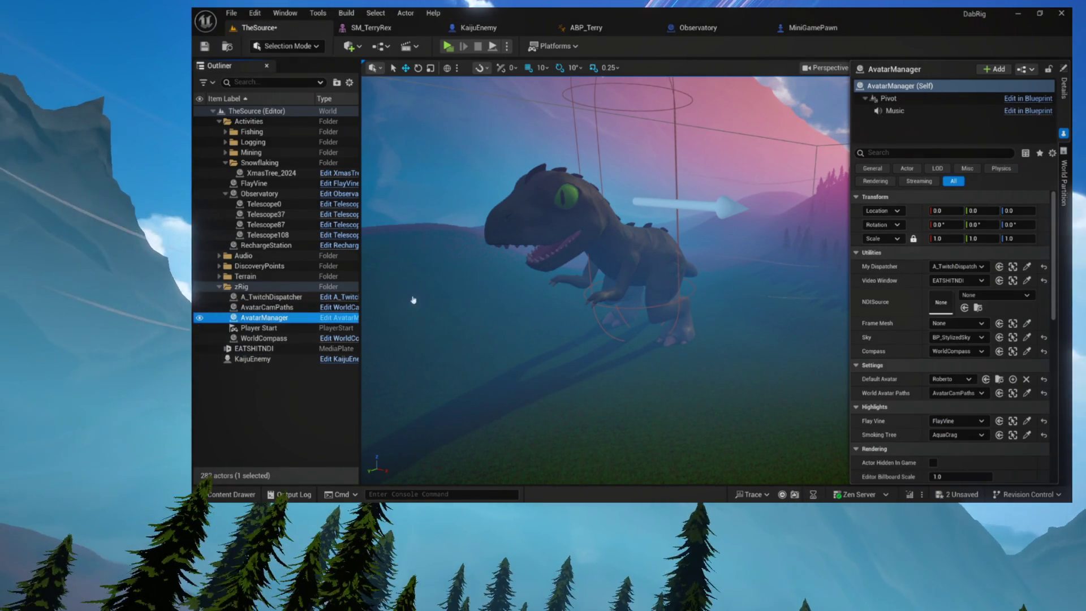
double_click(313, 319)
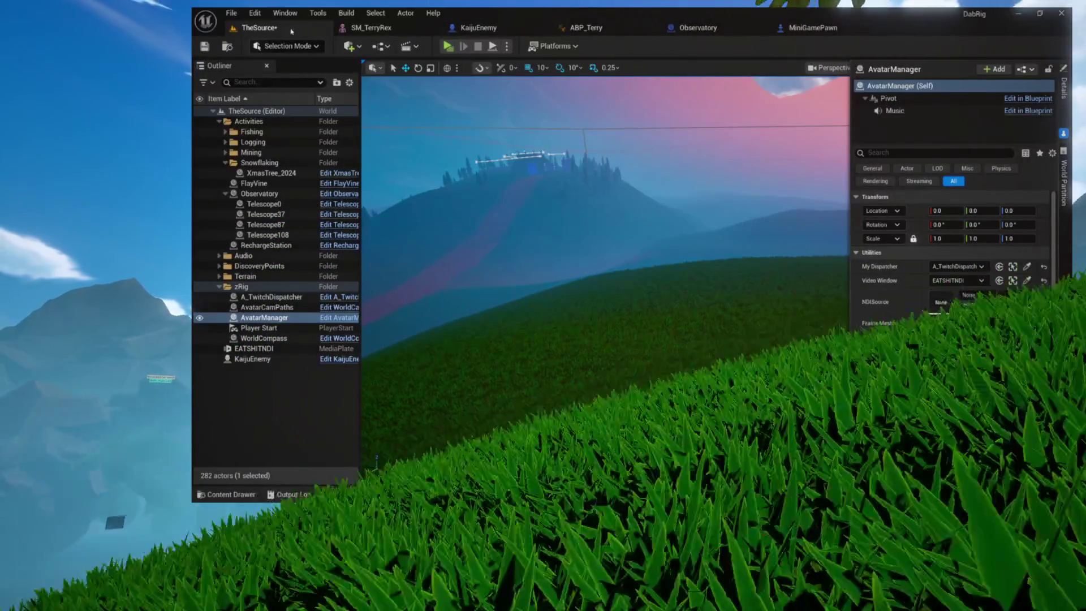
Save the TheSource level and turn the viewport camera toward the mountains
left_click(206, 49)
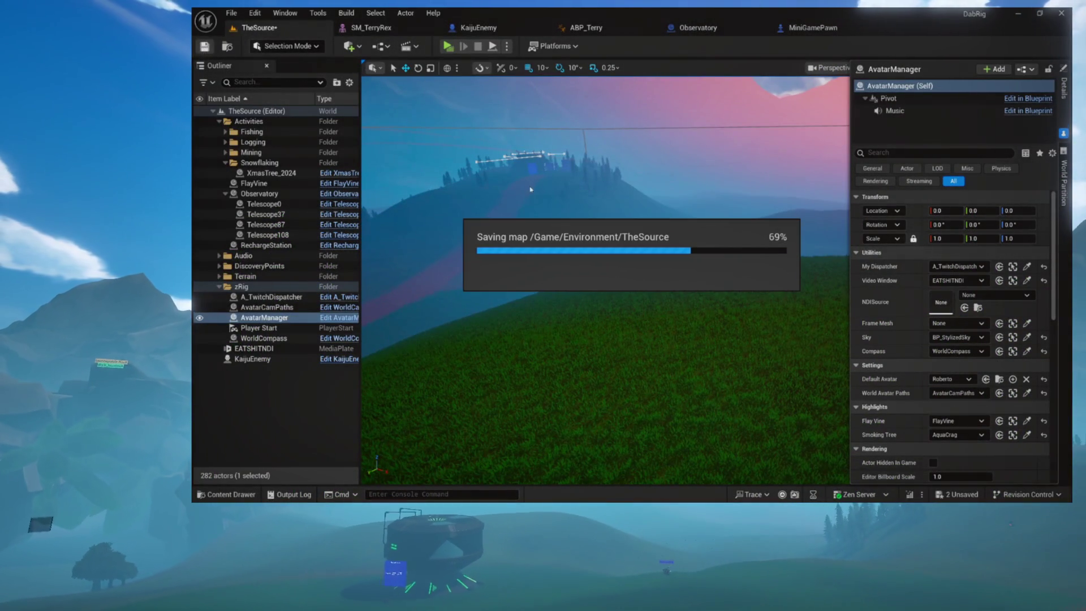
left_click_drag(530, 189, 530, 189)
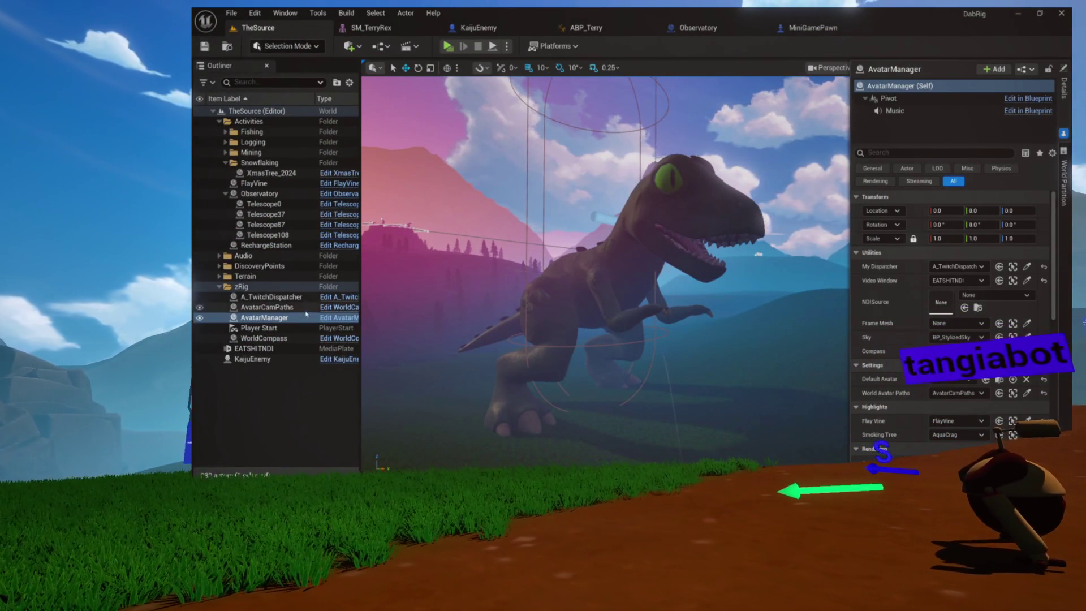
Open the AvatarManager blueprint and close its ParseScreenCommand, ShootStar and CheckRedeem_Equip graphs
left_click(338, 318)
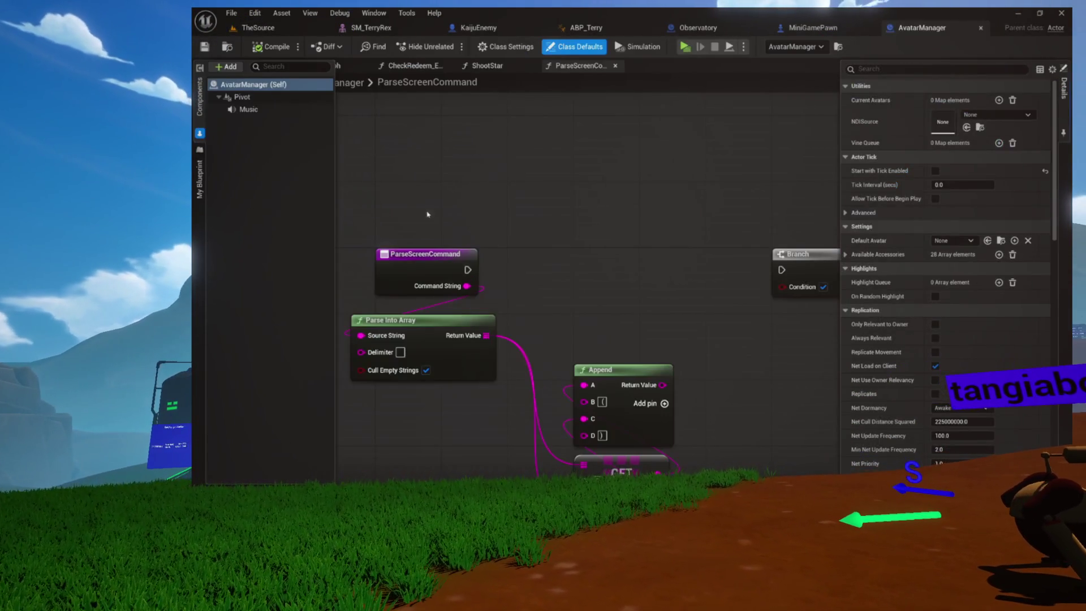
left_click(614, 67)
left_click(532, 66)
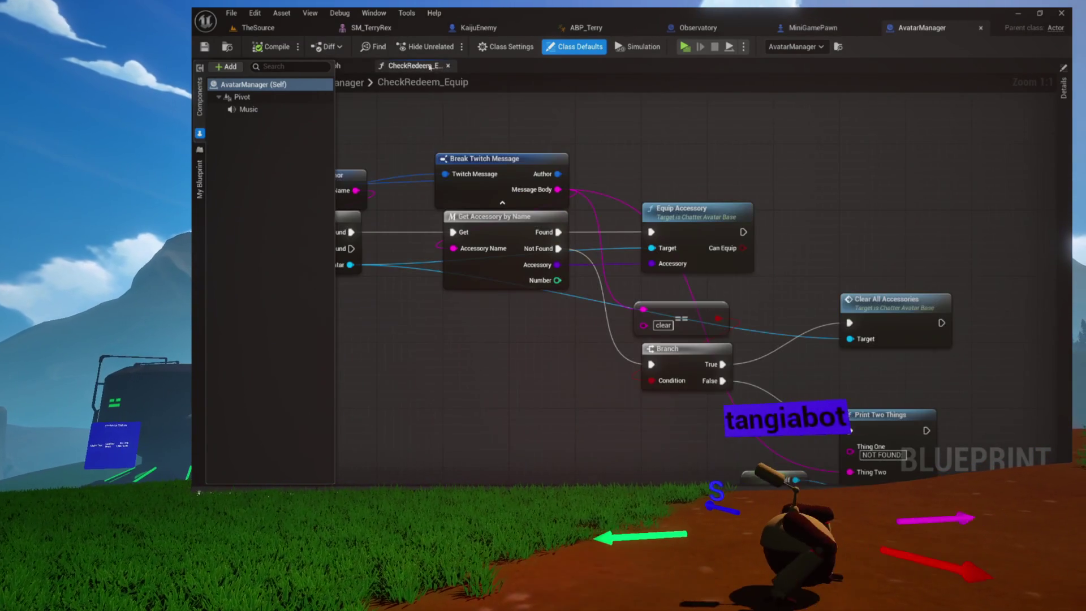
left_click(448, 66)
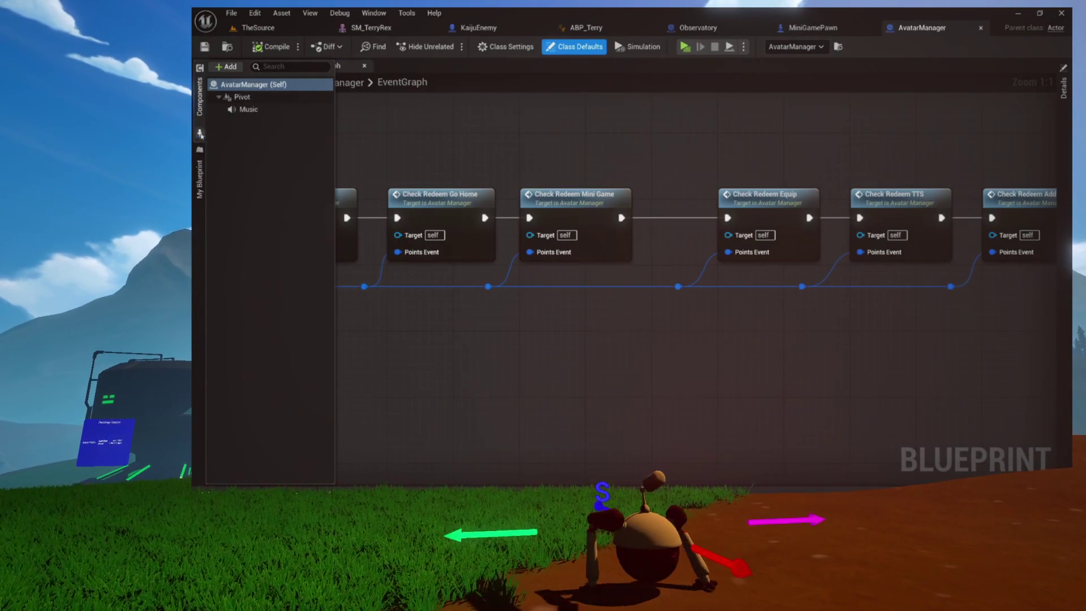
mouse_move(484, 135)
left_mouse_down()
mouse_move(518, 179)
mouse_move(630, 171)
mouse_move(419, 165)
mouse_move(544, 154)
mouse_move(398, 163)
left_mouse_up()
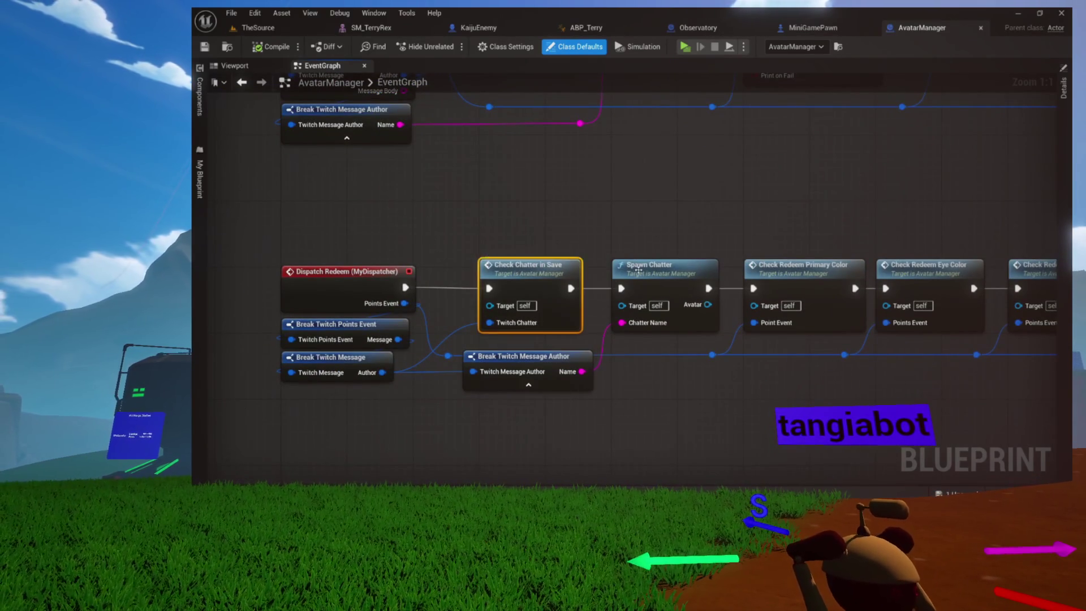
Browse the SpawnChatter graph, peeking into CheckChatterJoin and the Default Avatar and SpawnActor nodes
double_click(637, 270)
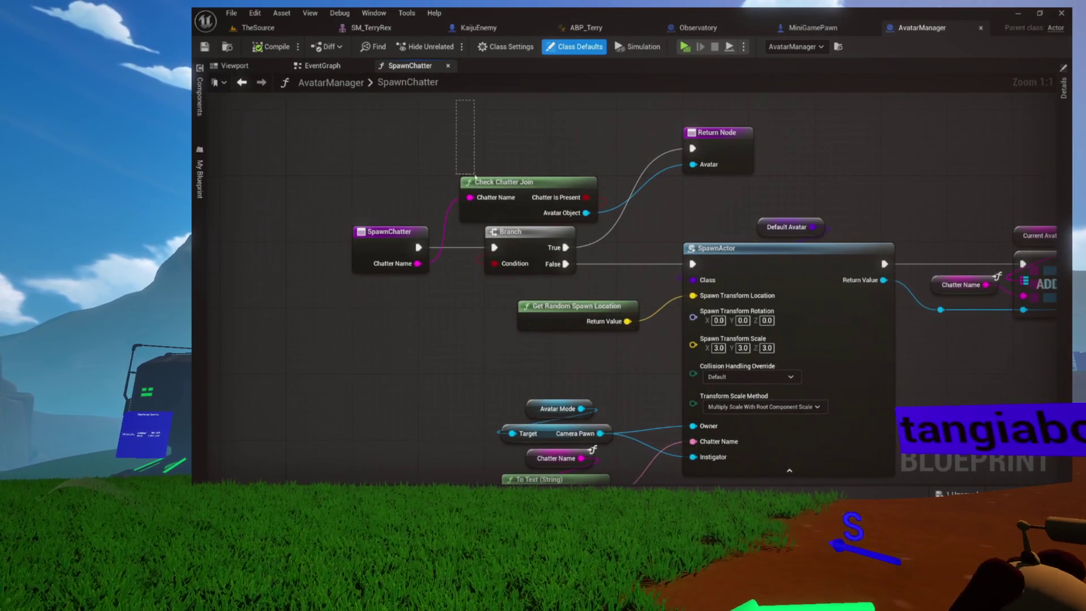
left_click_drag(459, 114, 587, 287)
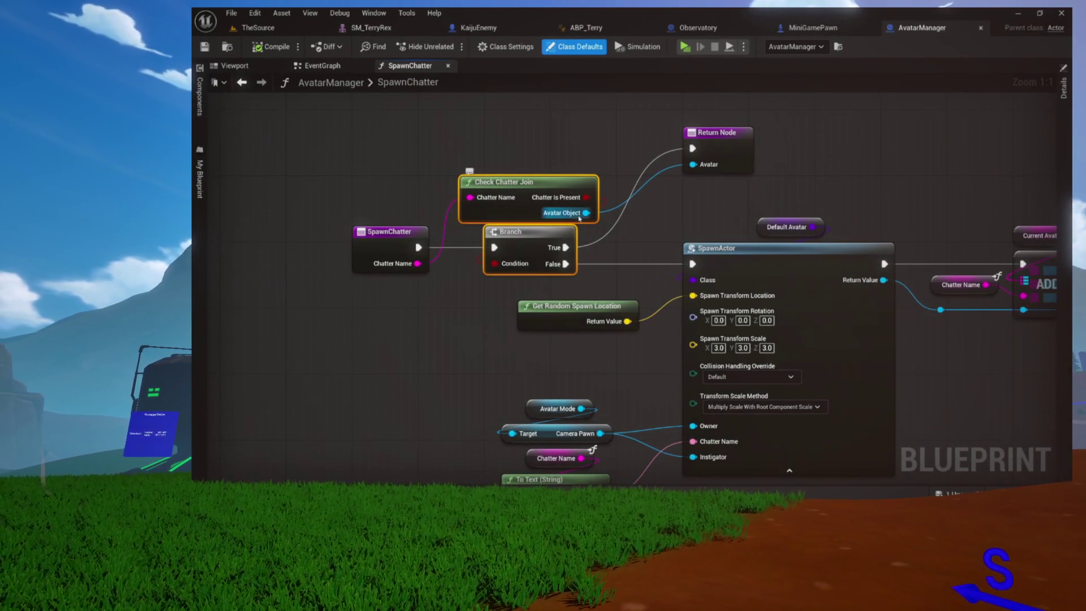
double_click(572, 183)
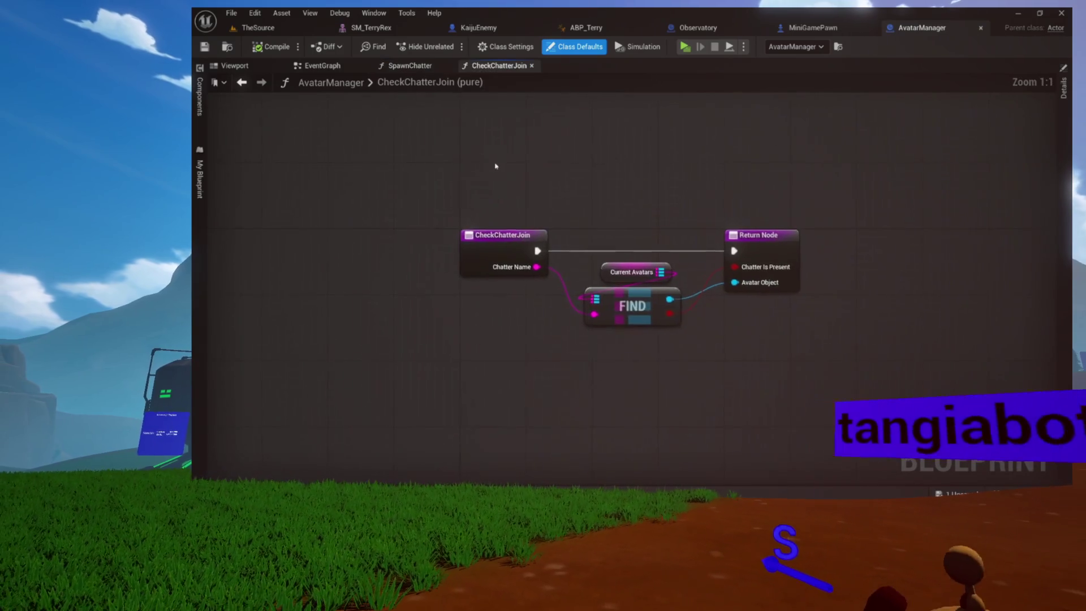
left_click(532, 66)
left_click_drag(502, 156, 435, 179)
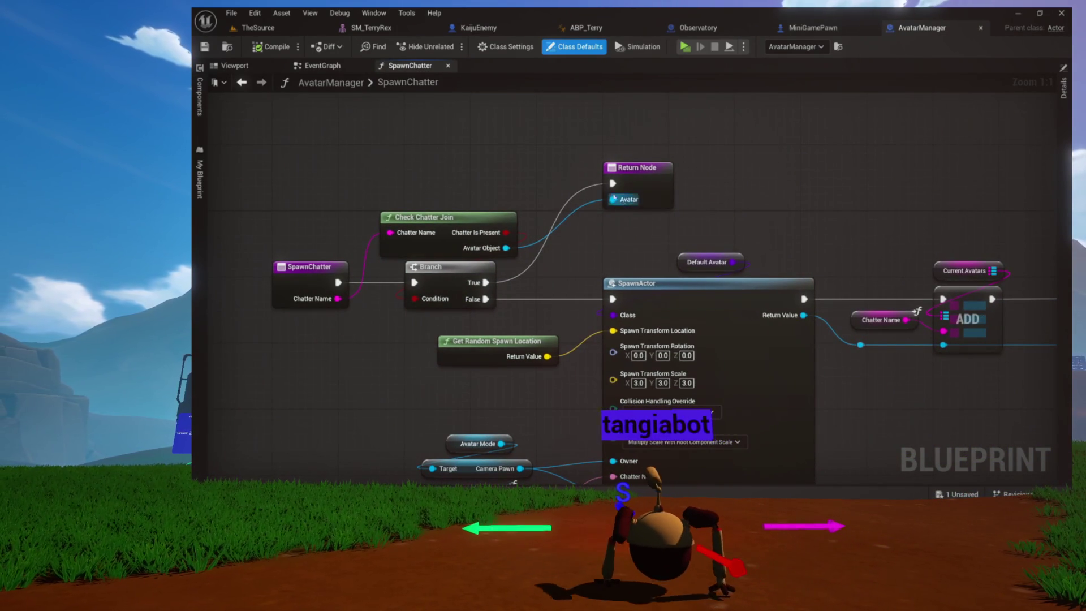
left_click_drag(585, 246, 429, 199)
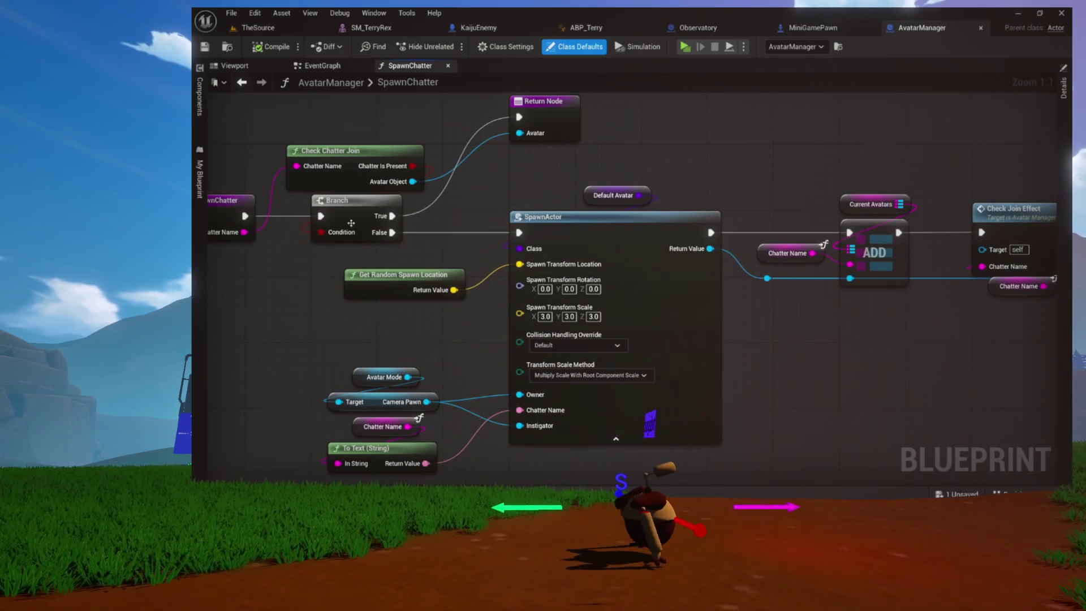
left_click_drag(313, 234, 410, 208)
left_click_drag(582, 187, 357, 199)
left_click_drag(385, 161, 566, 255)
left_click(746, 345)
left_click_drag(342, 339, 518, 324)
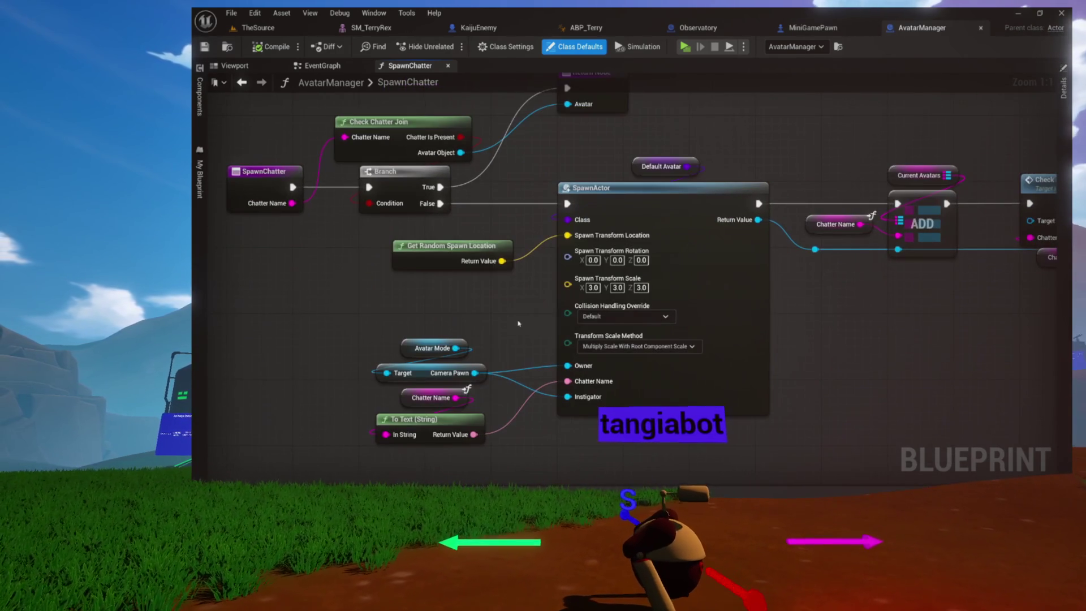
In GetRandomSpawnLocation, move the four location-building nodes down-left below the entry wire
left_click(439, 255)
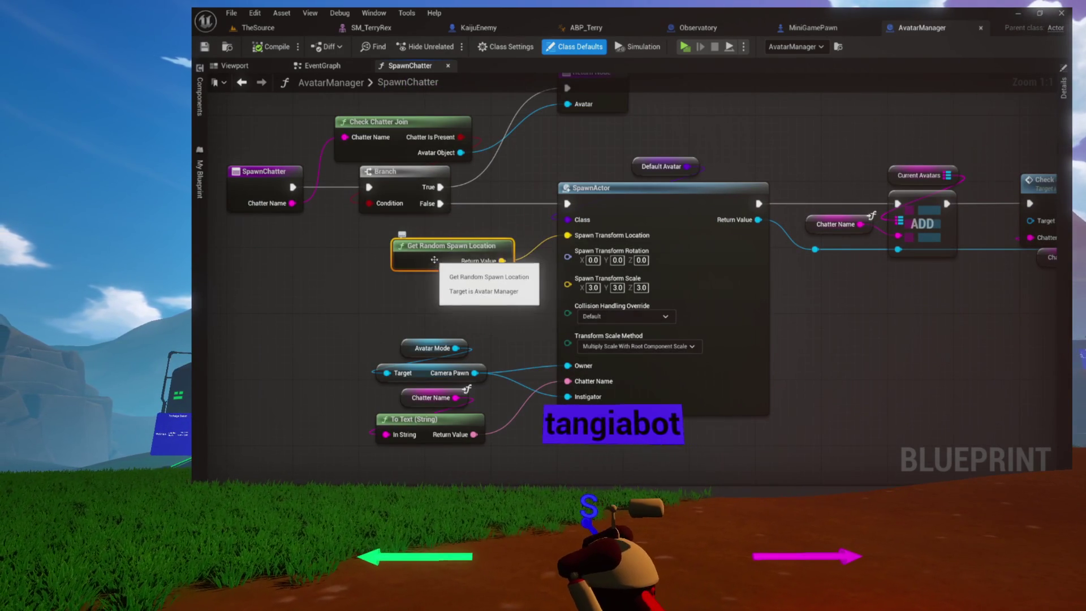
double_click(440, 264)
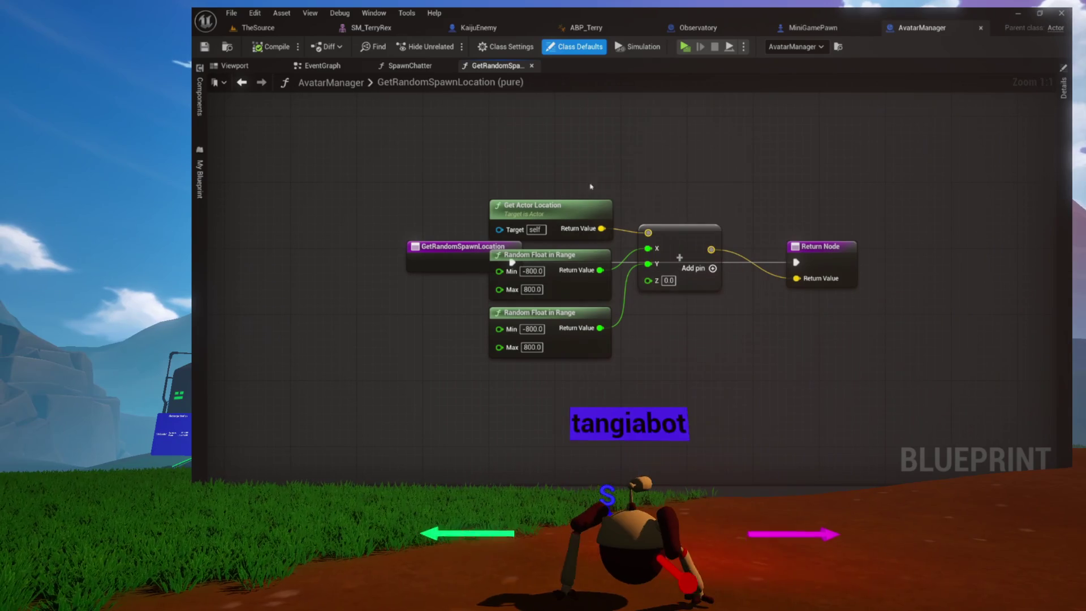
left_click_drag(627, 332, 594, 340)
left_click_drag(608, 232, 576, 347)
key("Home")
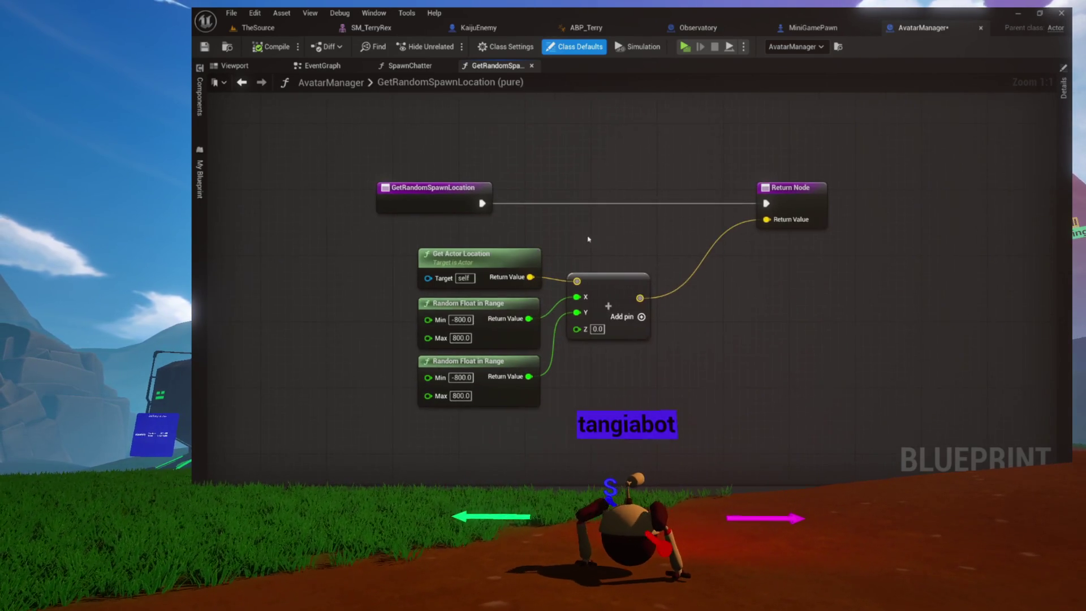
left_click(457, 220)
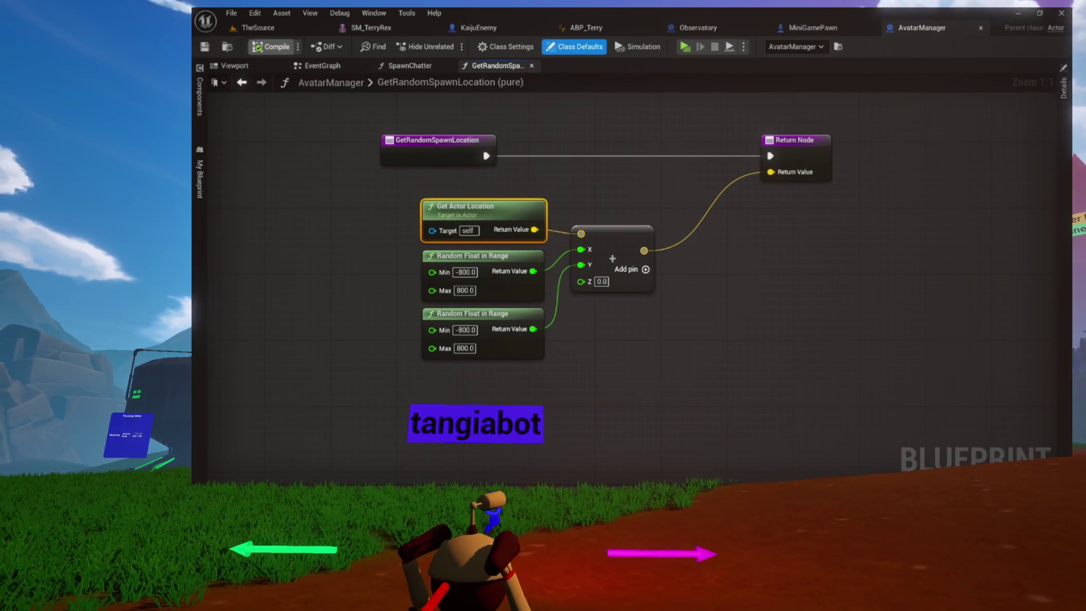
left_click(228, 47)
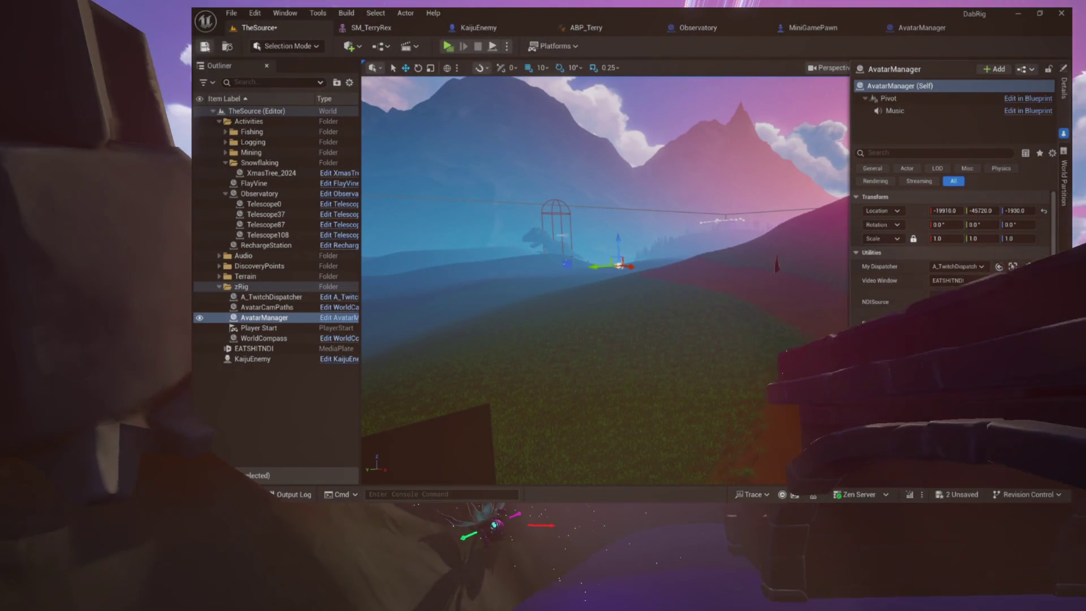
Save the TheSource map with Ctrl+S
key("ctrl+s")
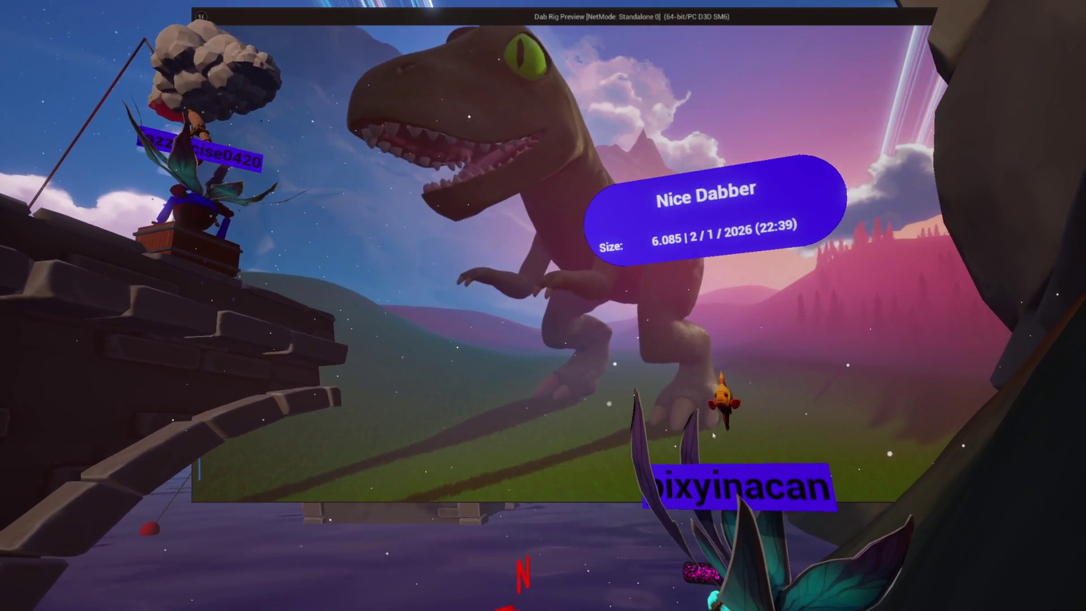
key("Tab")
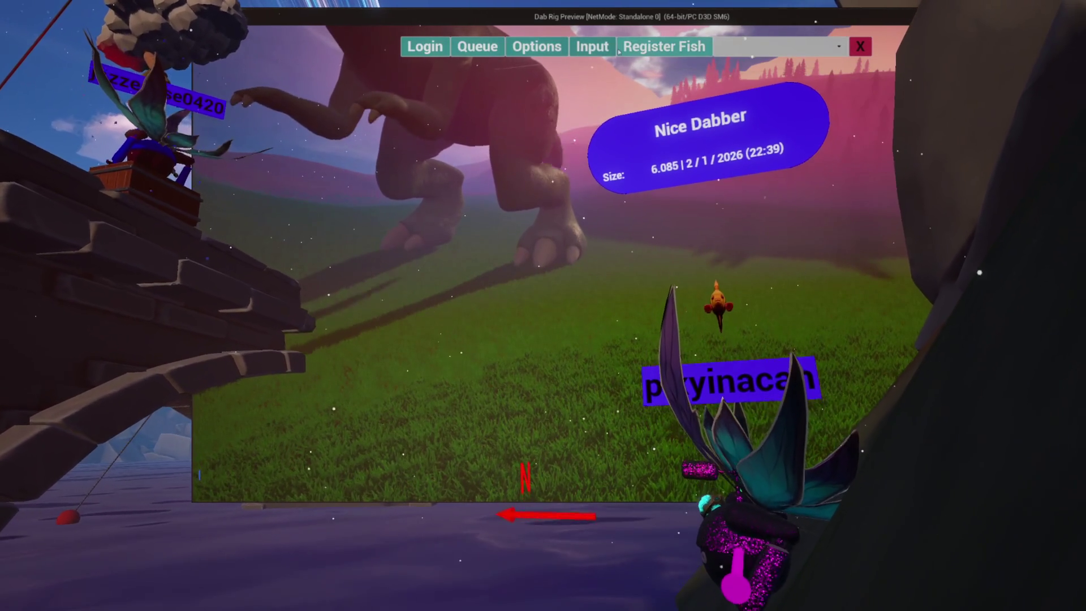
key("Return")
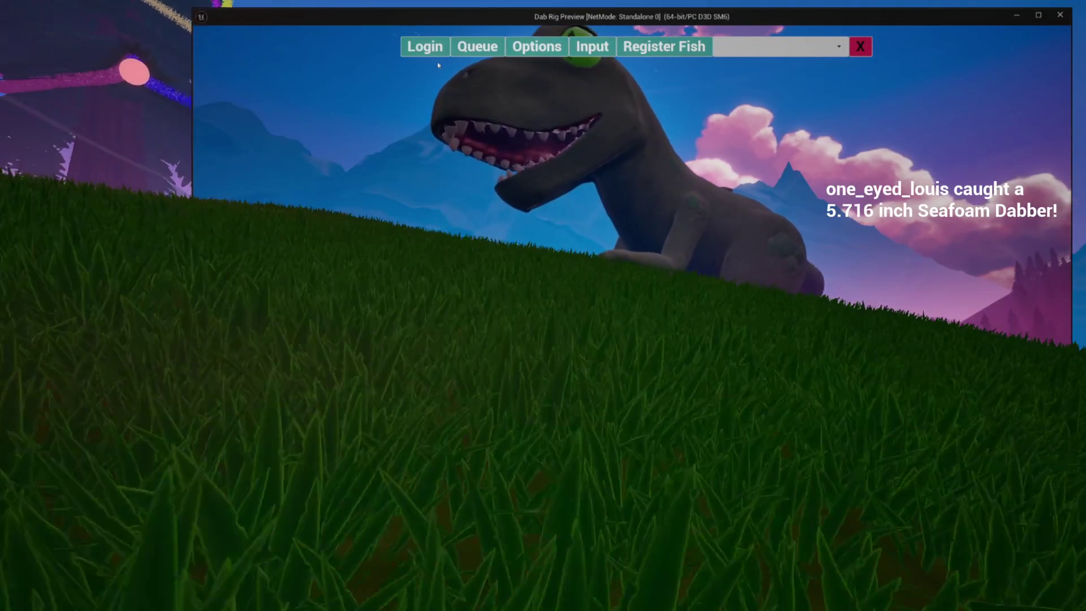
left_click(862, 50)
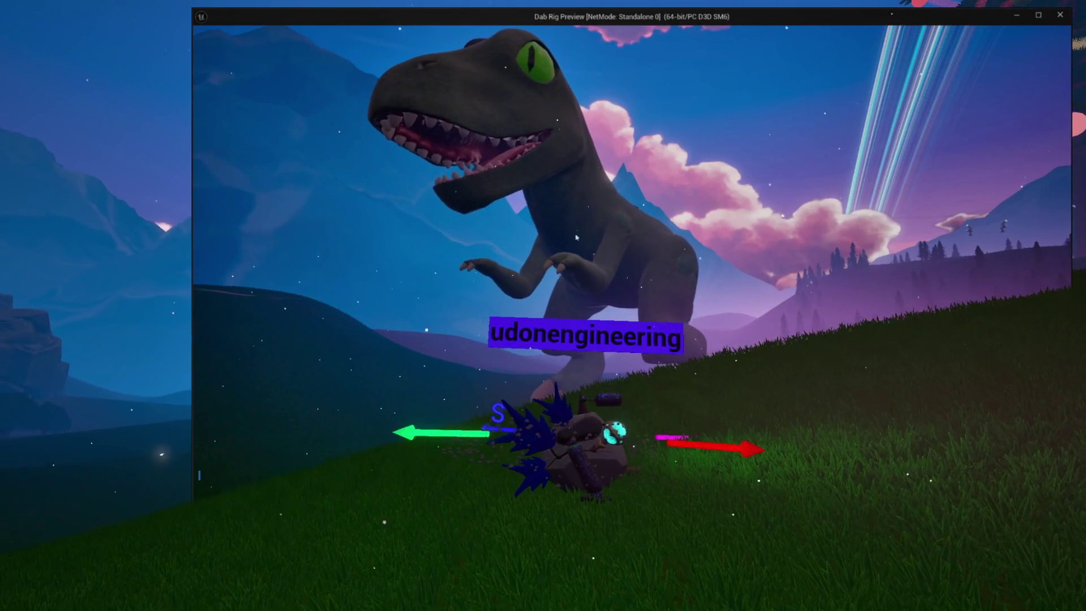
key("Escape")
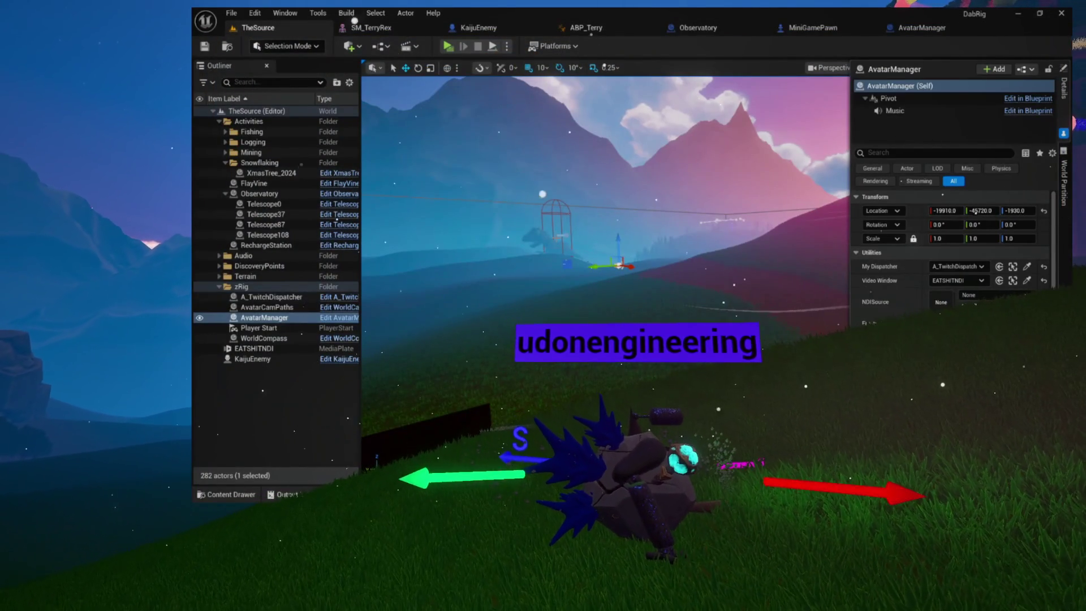
Close the SM_TerryRex, ABP_Terry, Observatory, MiniGamePawn and AvatarManager editors, returning to TheSource
left_click(434, 27)
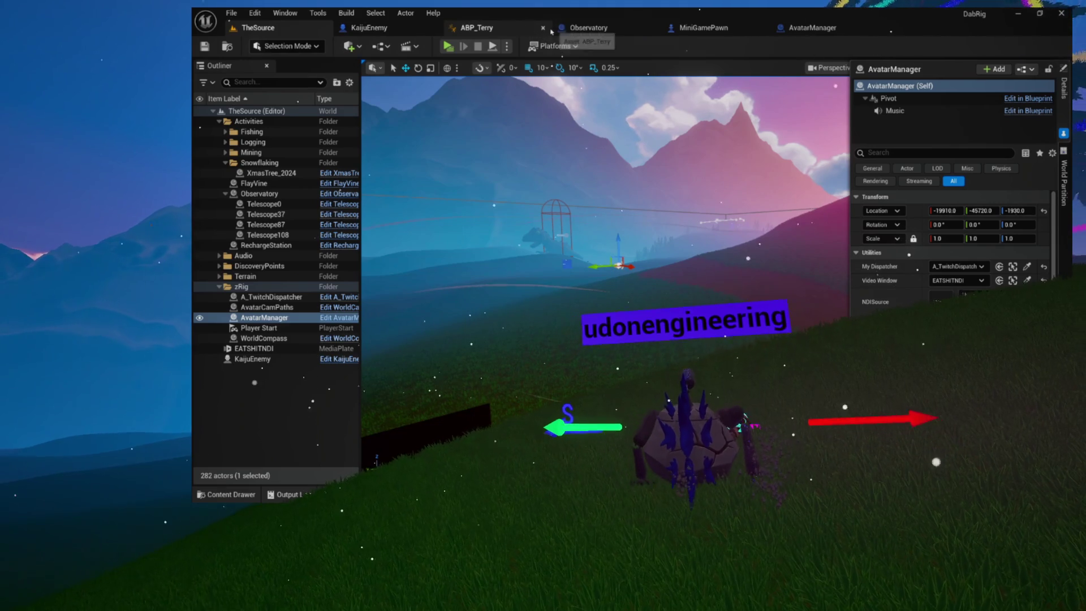
left_click(543, 29)
left_click(544, 29)
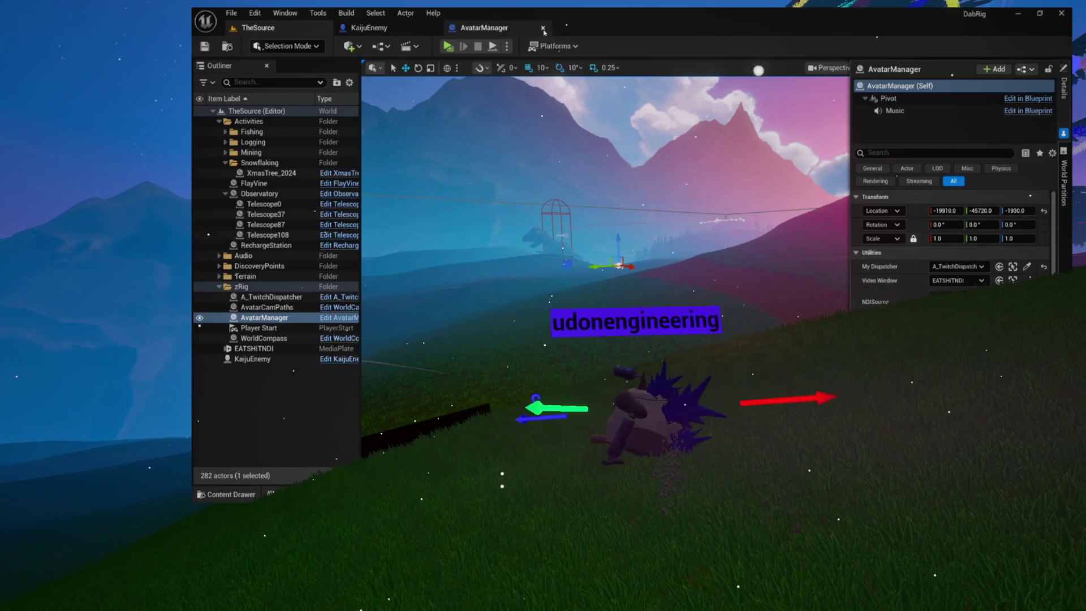
left_click(543, 29)
left_click(376, 28)
left_click(257, 28)
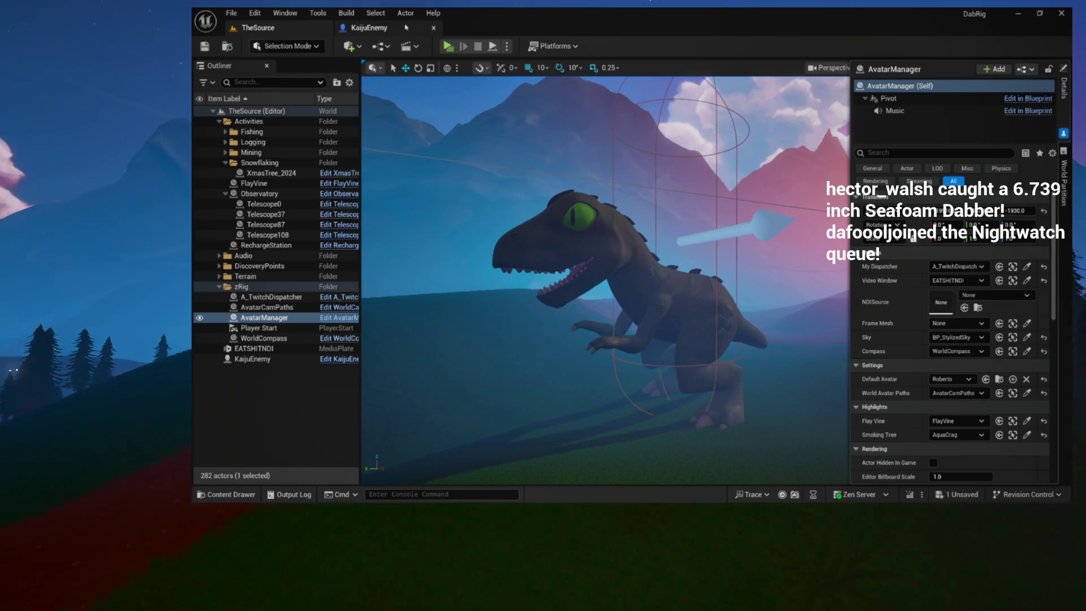
Check KaijuEnemy in the content browser, then open the AvatarManager Blueprint from TheSource
left_click(387, 29)
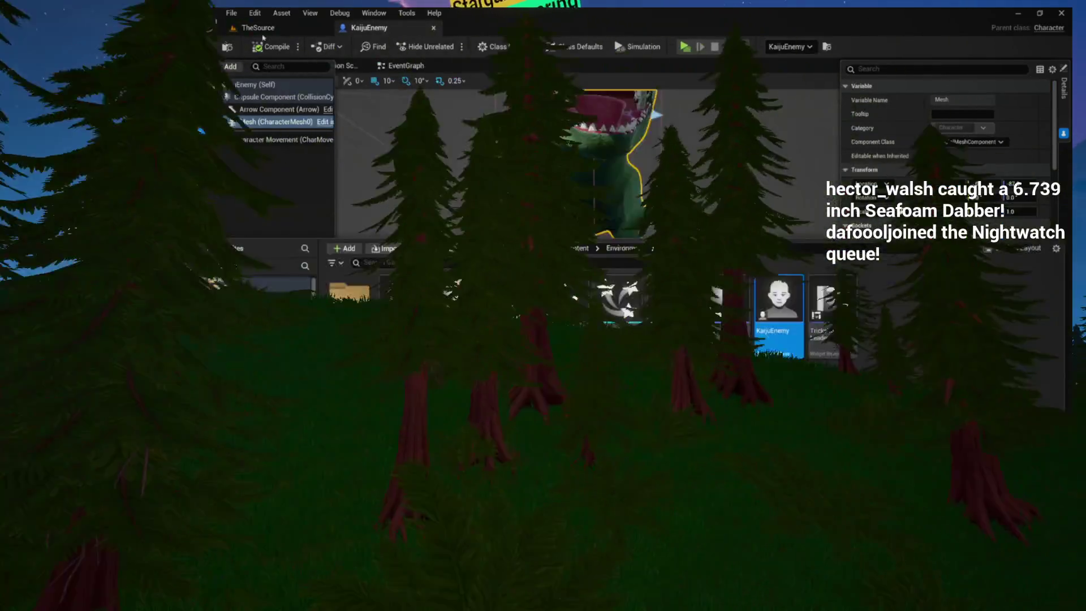
left_click(257, 28)
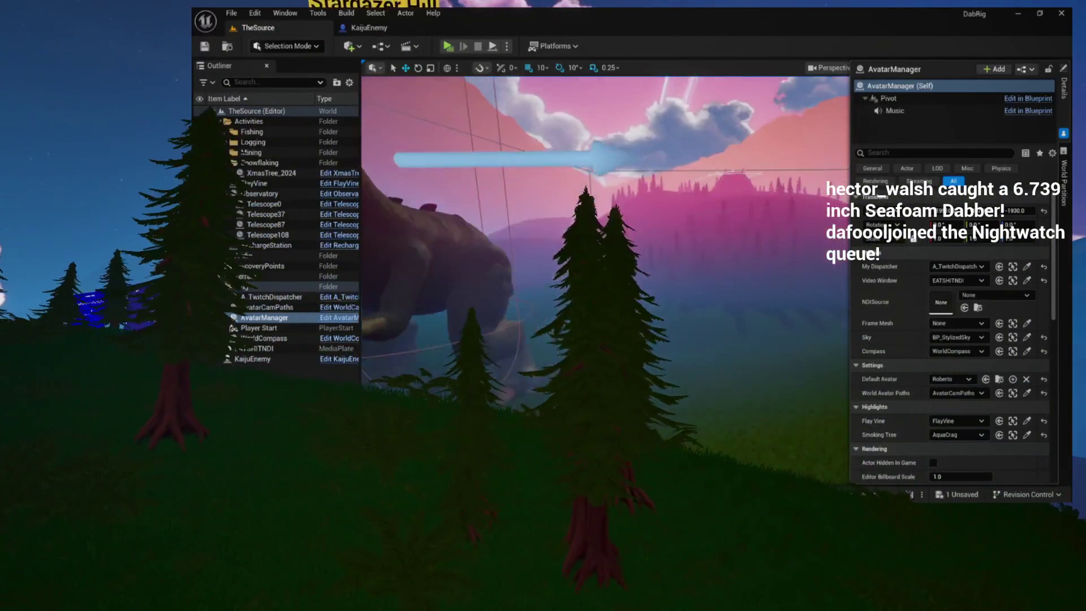
key("ctrl+space")
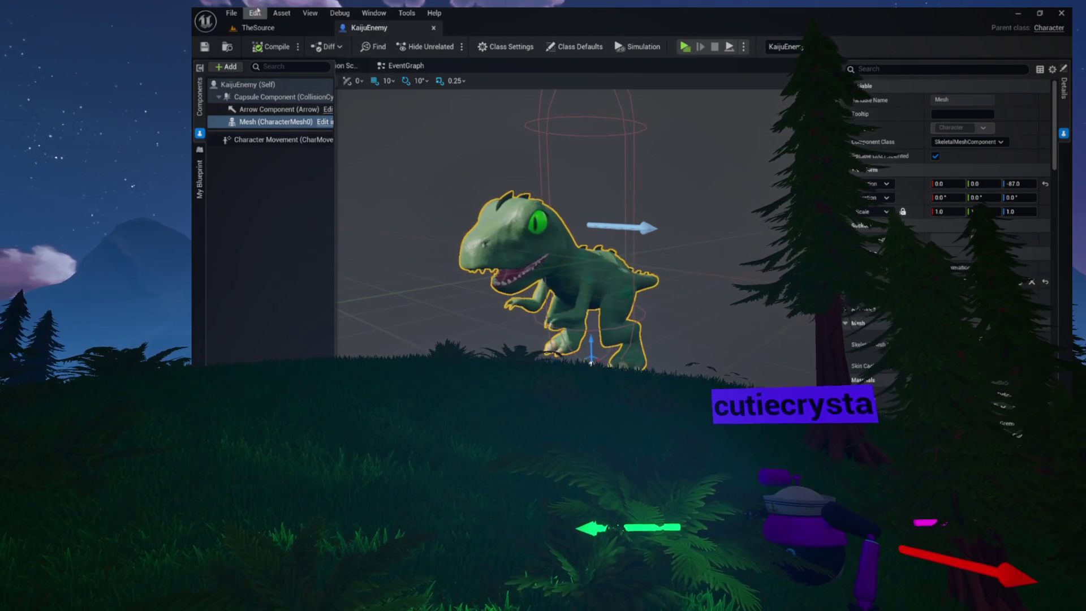
left_click(263, 28)
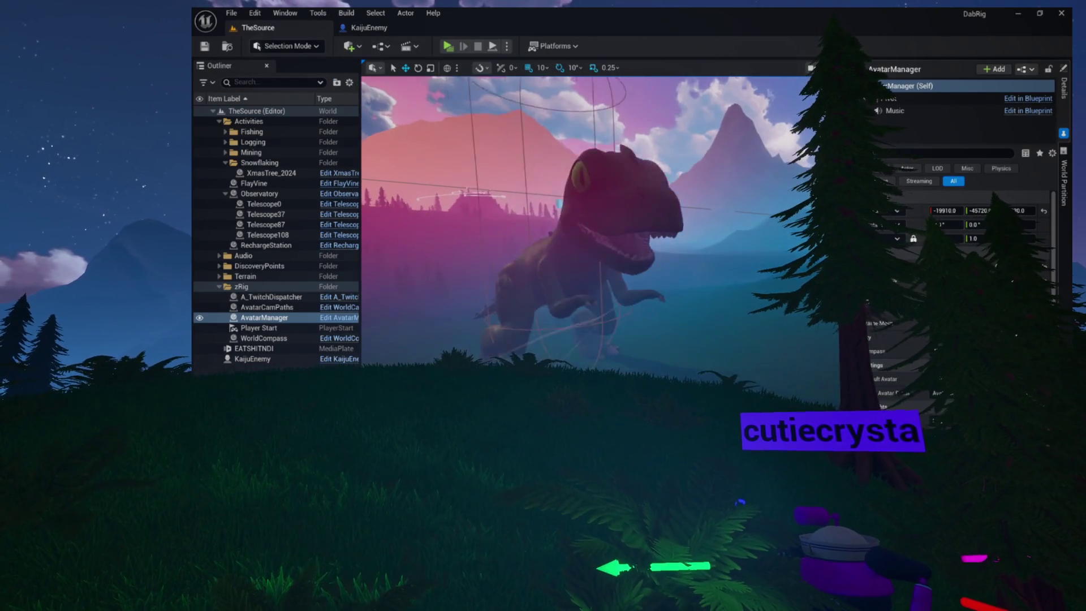
left_click_drag(580, 230, 637, 230)
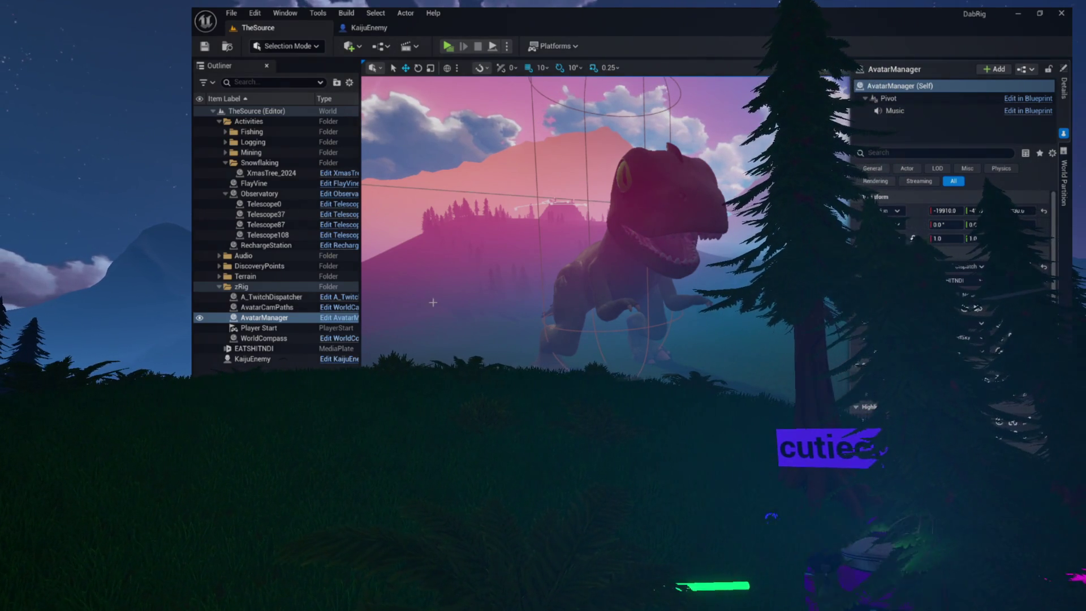
left_click(342, 318)
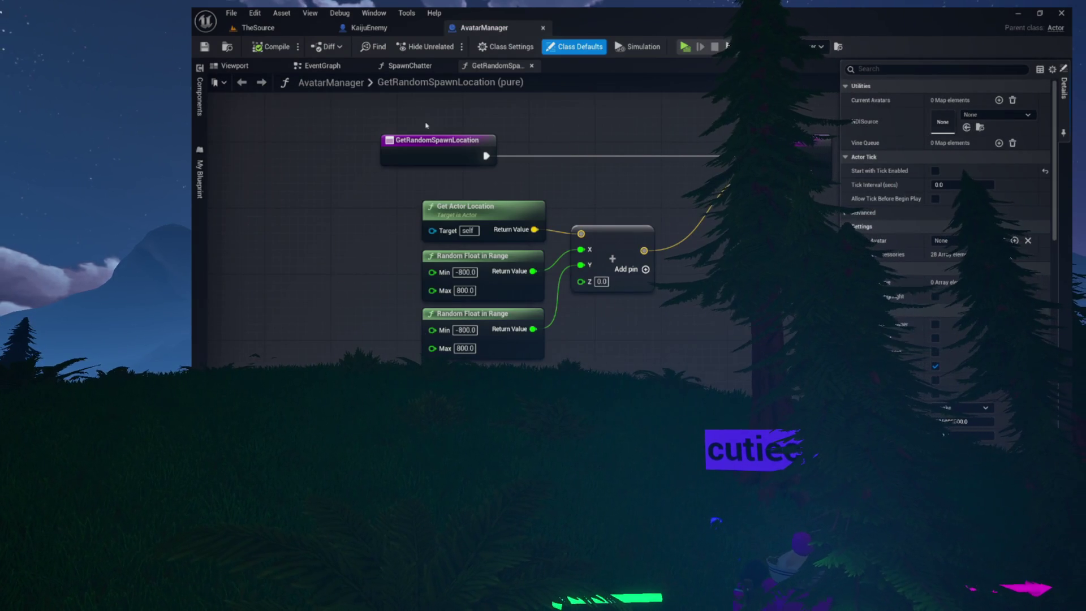
Close the GetRandomSpawnLocation and SpawnChatter graphs to reveal AvatarManager's EventGraph
left_click(532, 67)
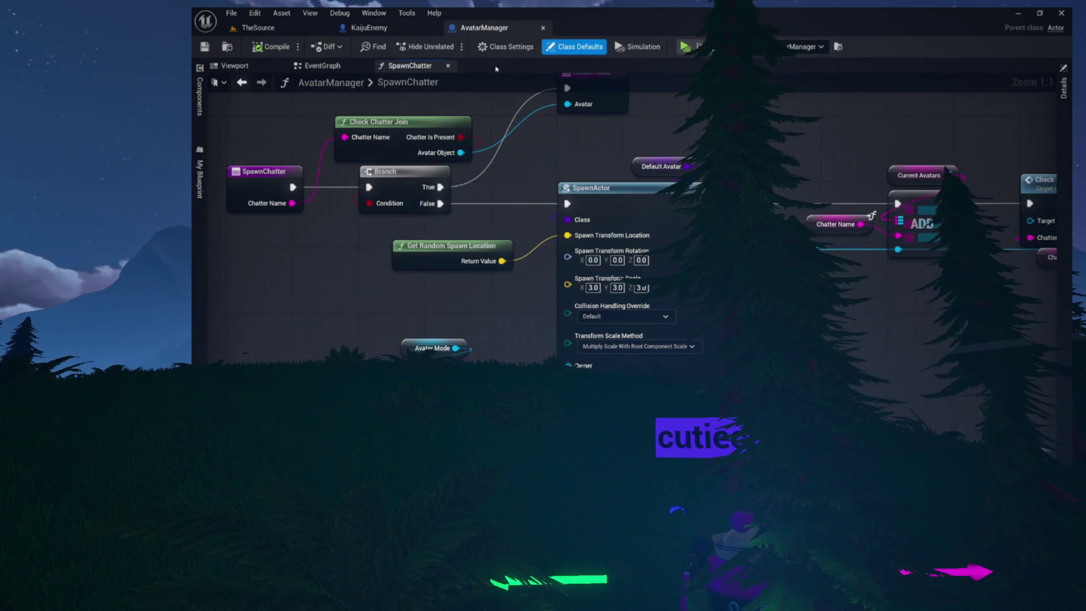
left_click(448, 67)
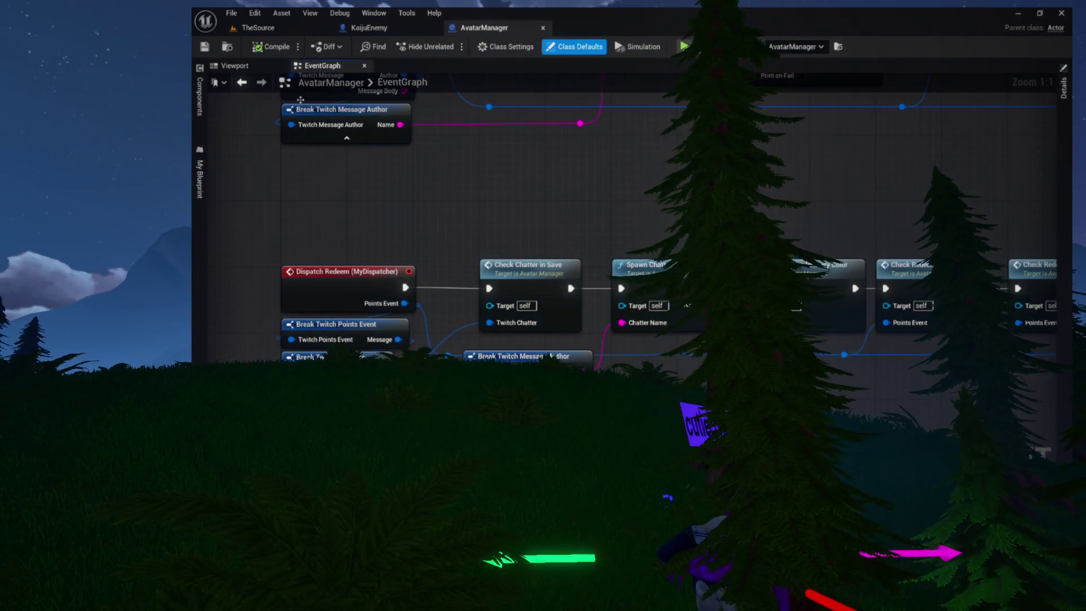
scroll(349, 218, "down", 1)
left_click_drag(349, 217, 365, 321)
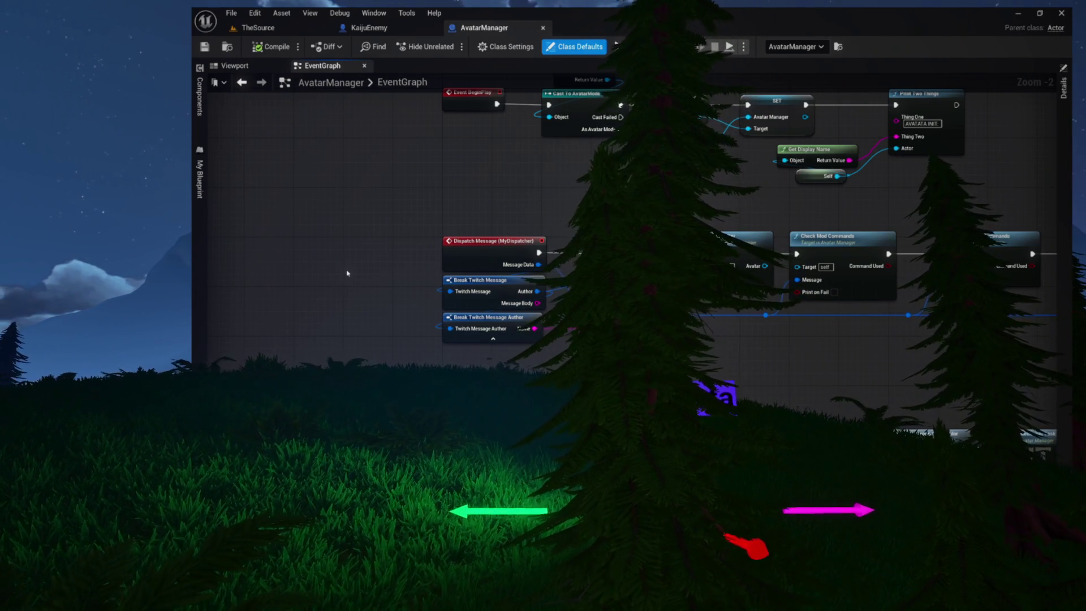
Review the BeginPlay, Dispatch Message and Dispatch Redeem chains, then go back to TheSource
mouse_move(390, 201)
left_mouse_down()
mouse_move(405, 260)
mouse_move(388, 260)
left_mouse_up()
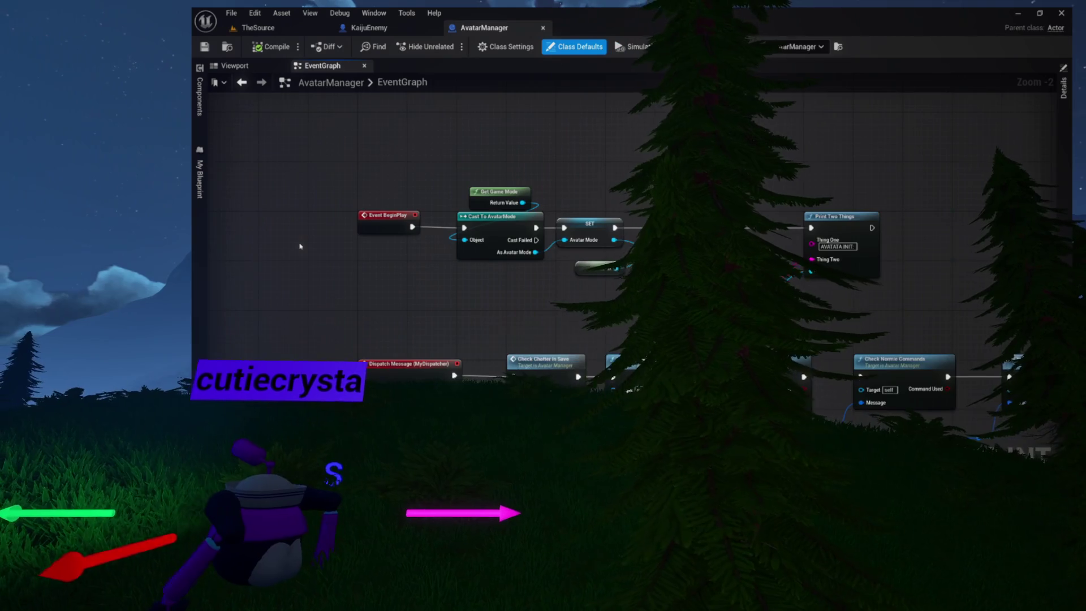
left_click_drag(298, 242, 291, 185)
left_click_drag(309, 362, 305, 214)
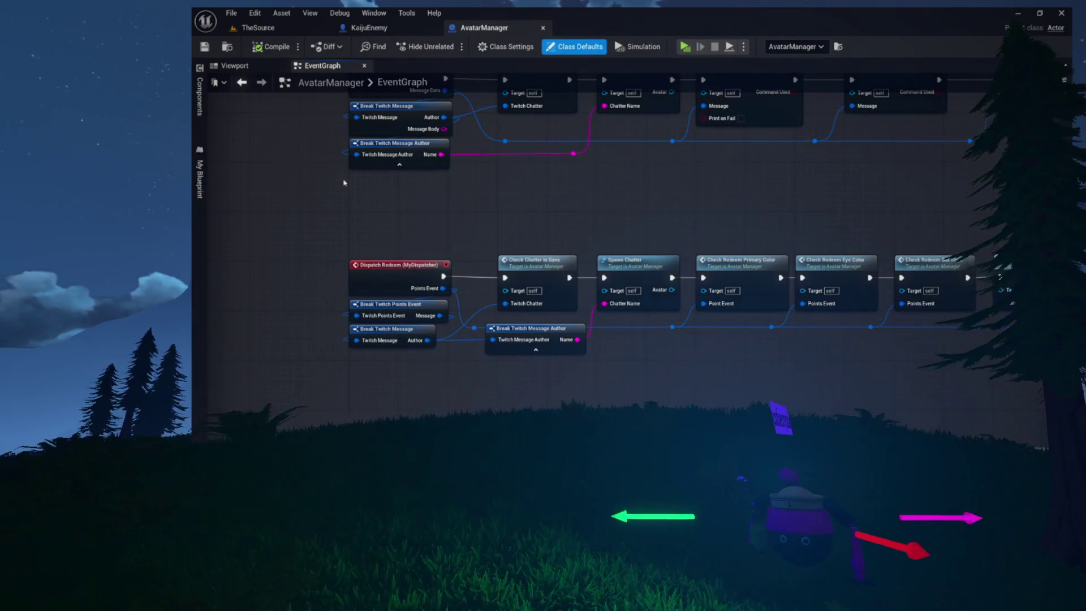
left_click_drag(347, 176, 365, 267)
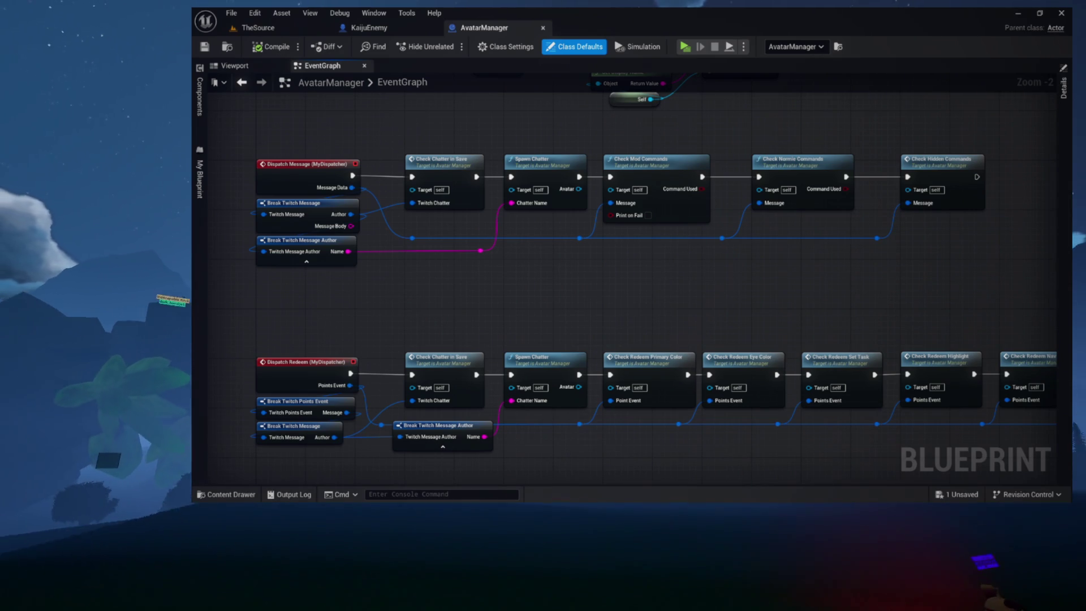
left_click(256, 29)
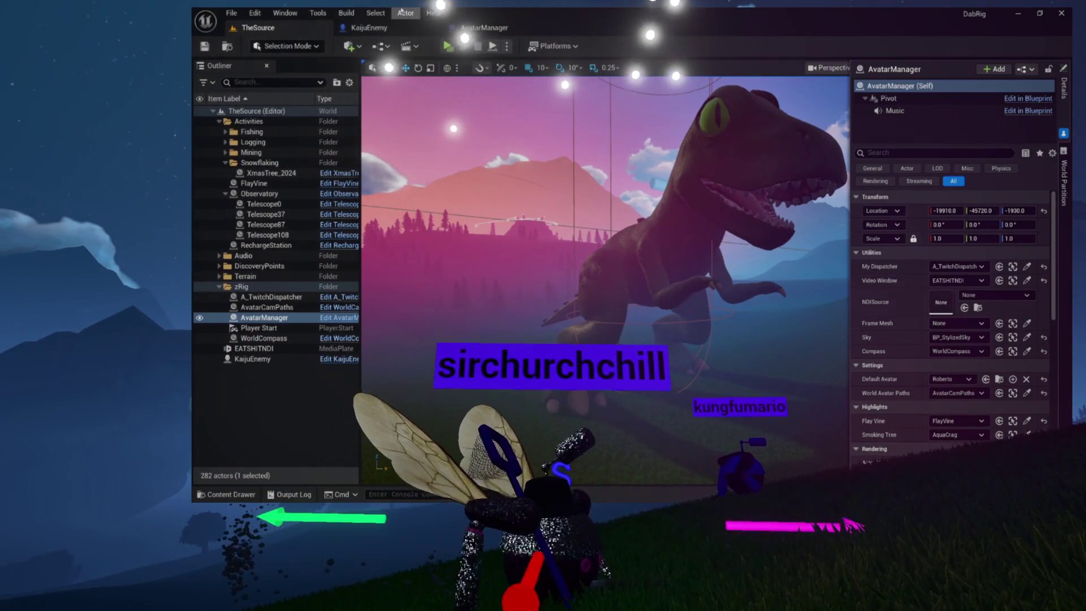
Show KaijuEnemy's Class Defaults with every Details category collapsed, then open the Content Drawer
left_click(425, 33)
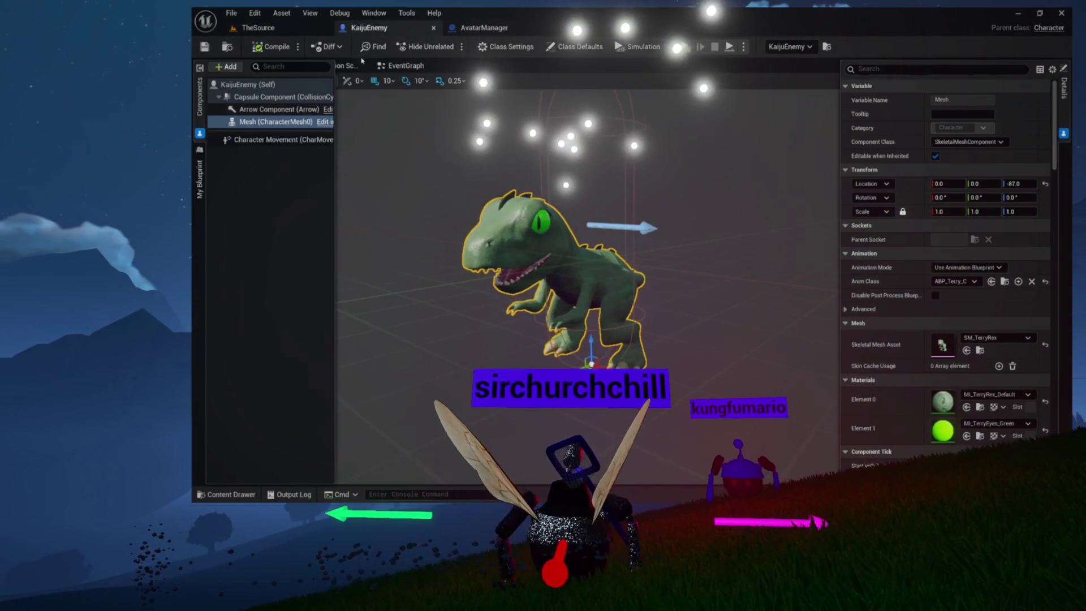
left_click(504, 46)
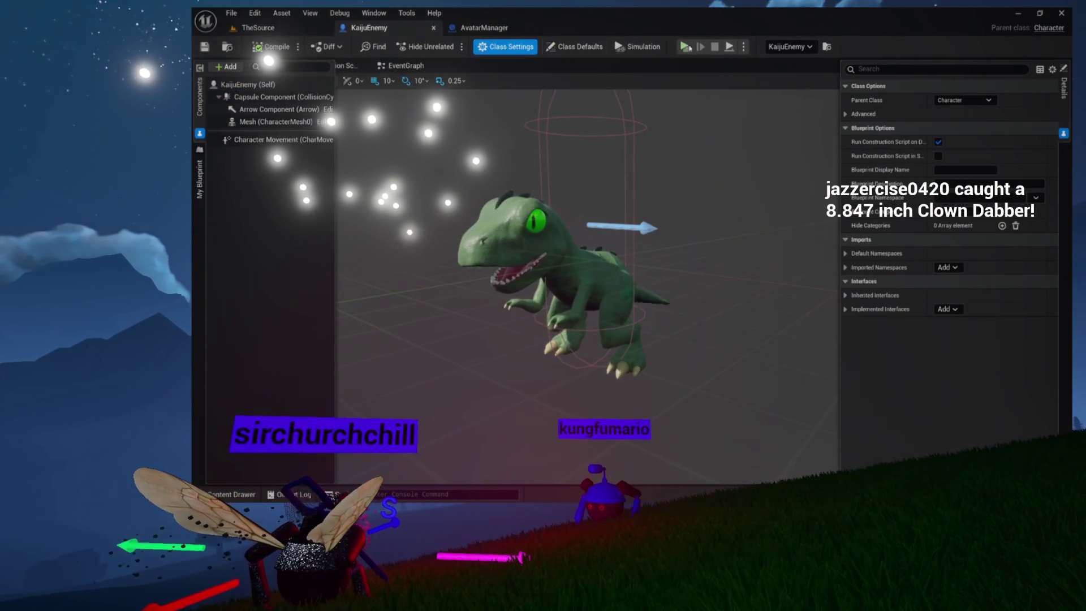
left_click(574, 47)
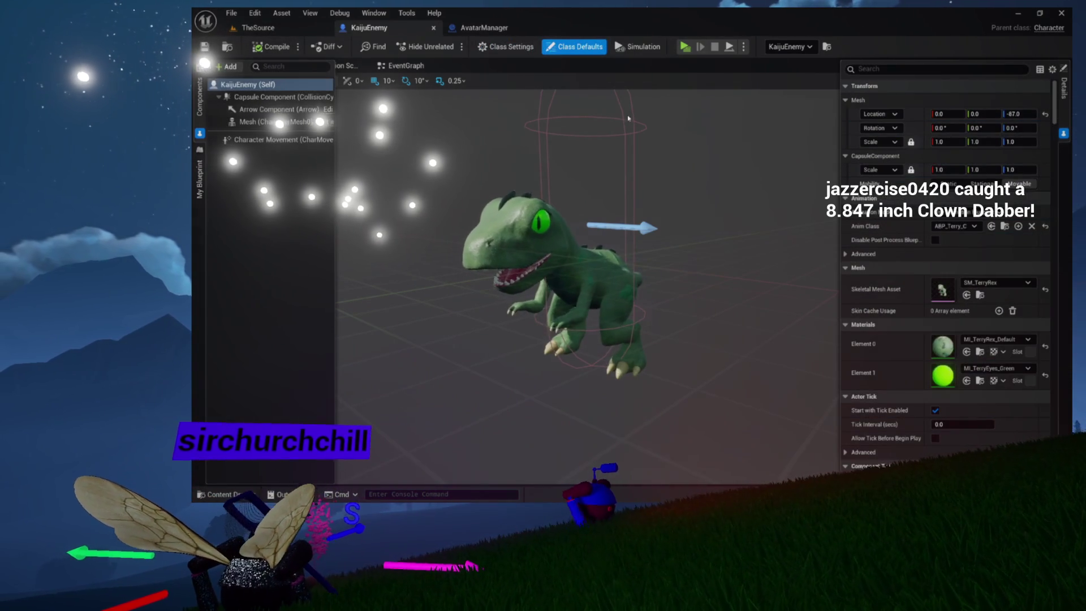
left_click(1051, 68)
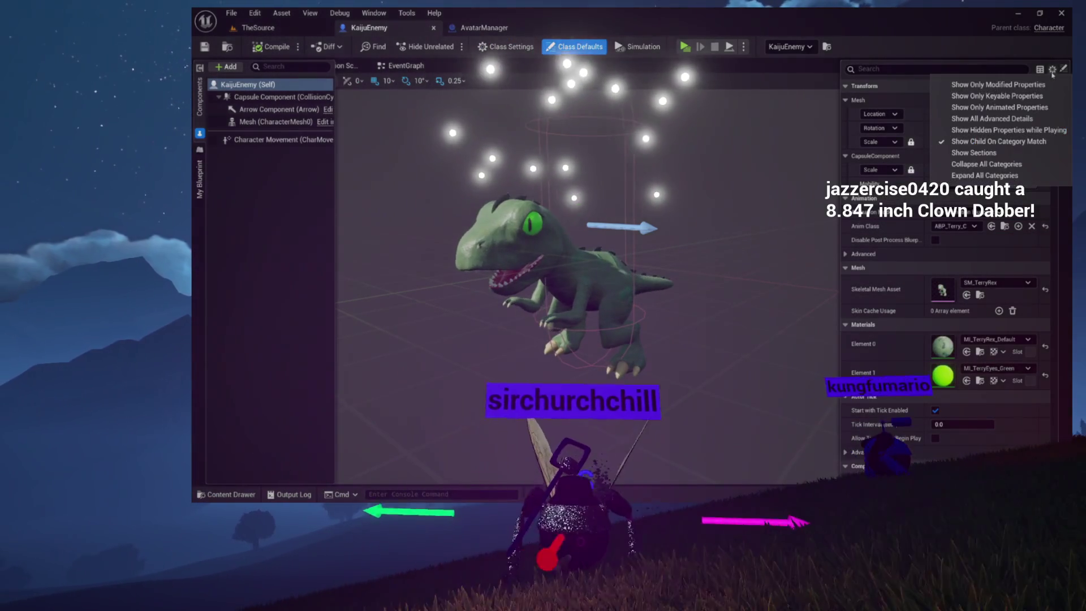
left_click(982, 164)
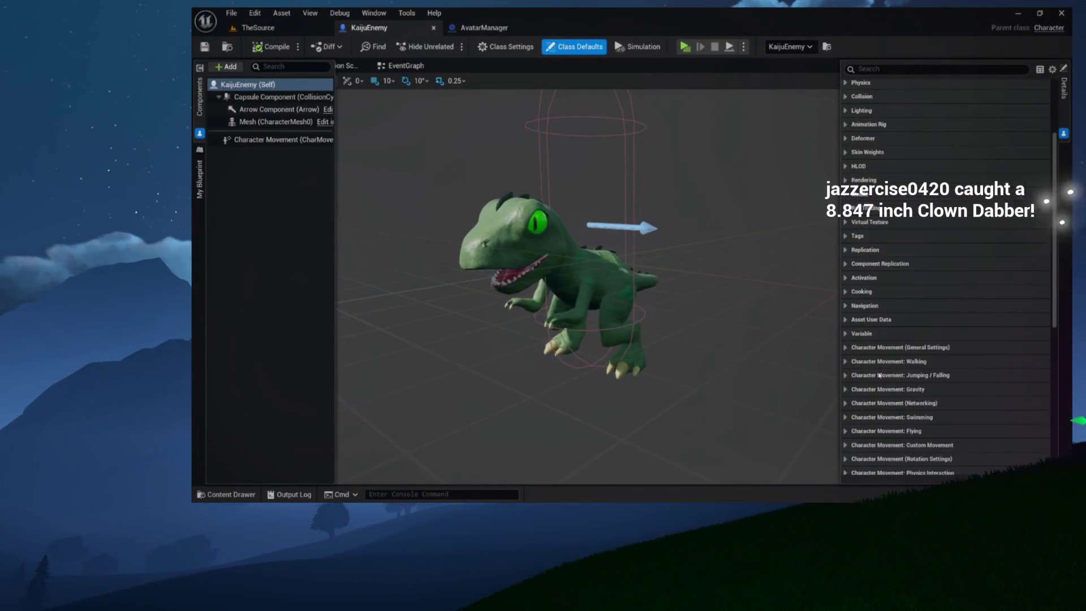
scroll(879, 375, "down", 4)
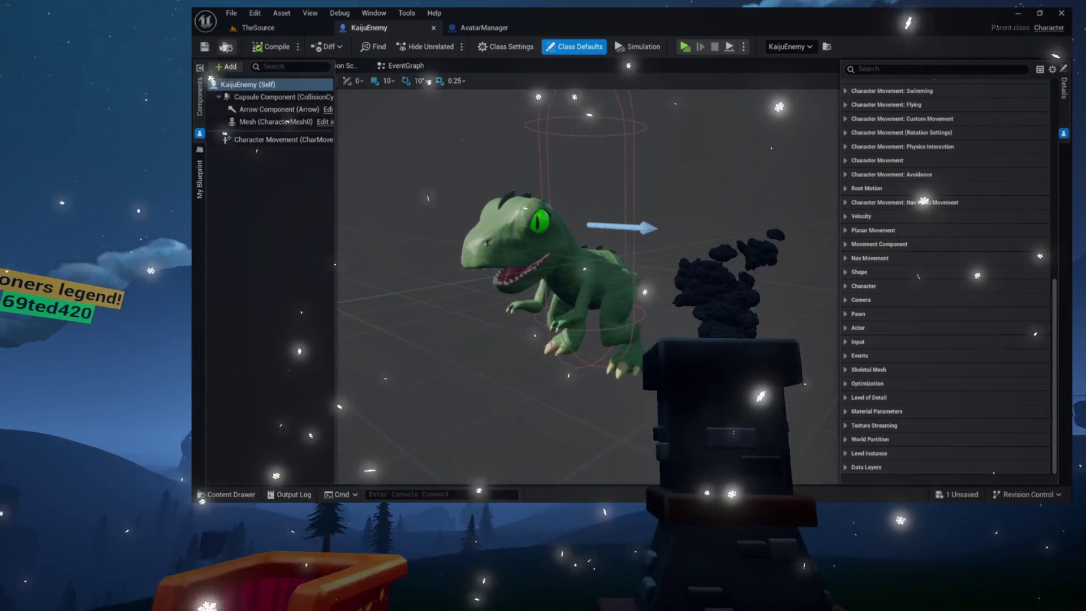
left_click(225, 493)
Create a new Blueprint Class in the Games folder with AIController as its parent
right_click(886, 334)
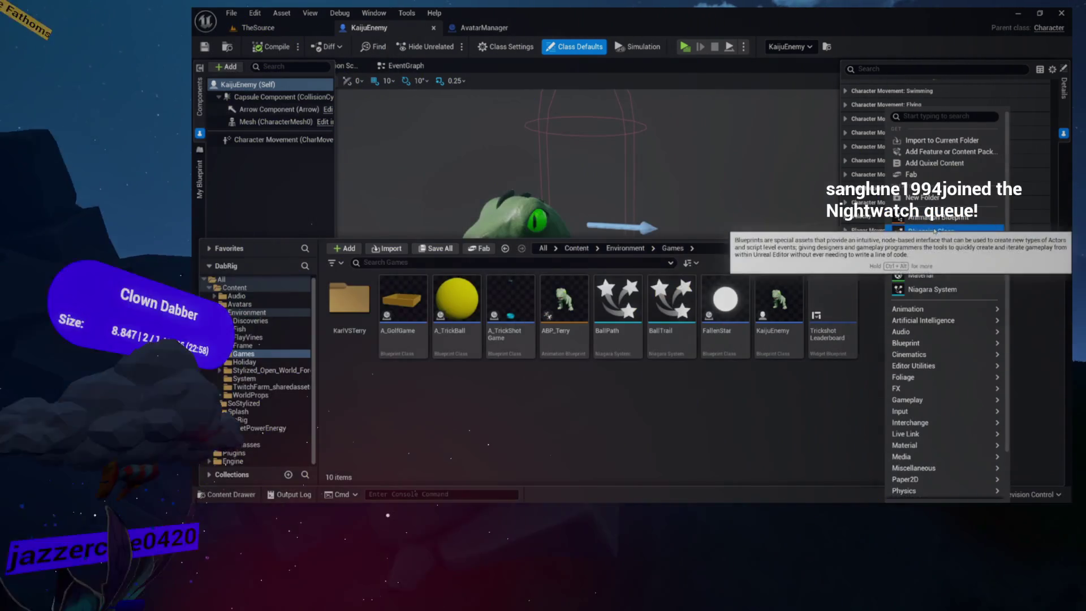
left_click(930, 231)
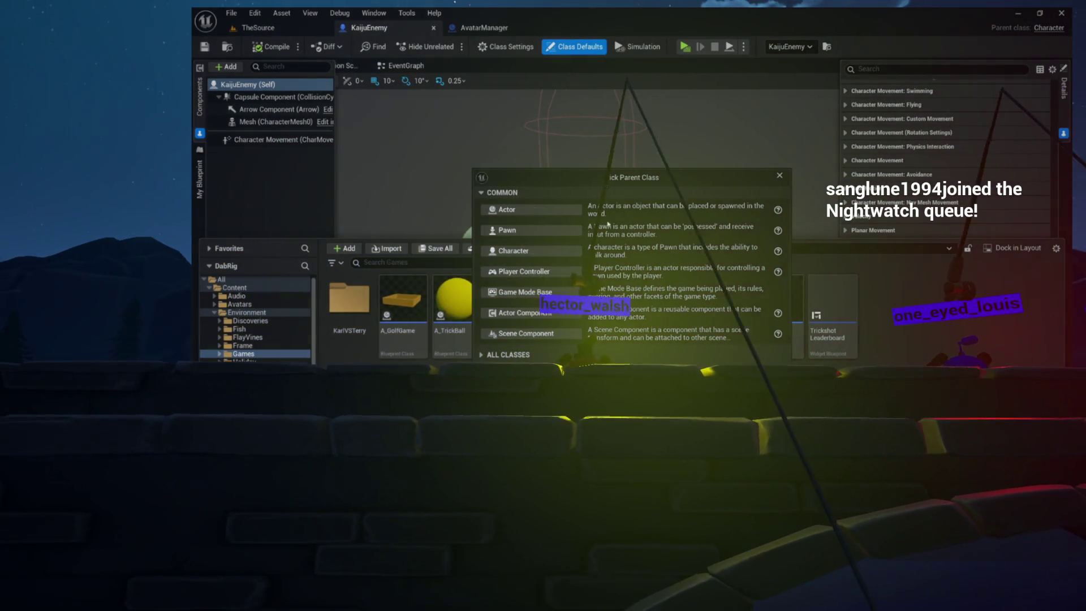
left_click(778, 177)
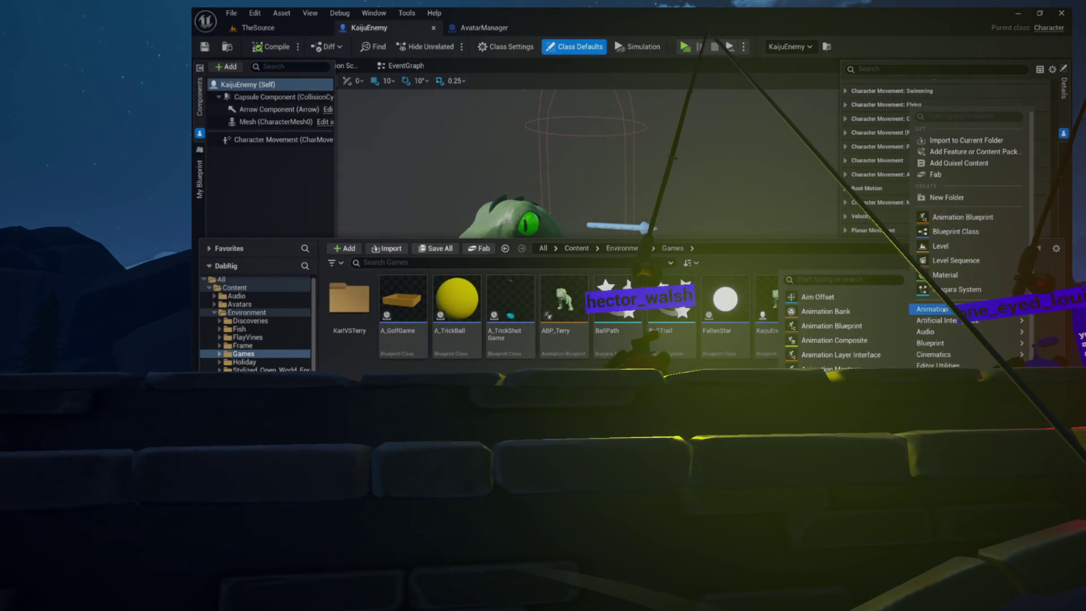
mouse_move(932, 343)
scroll(932, 343, "down", 2)
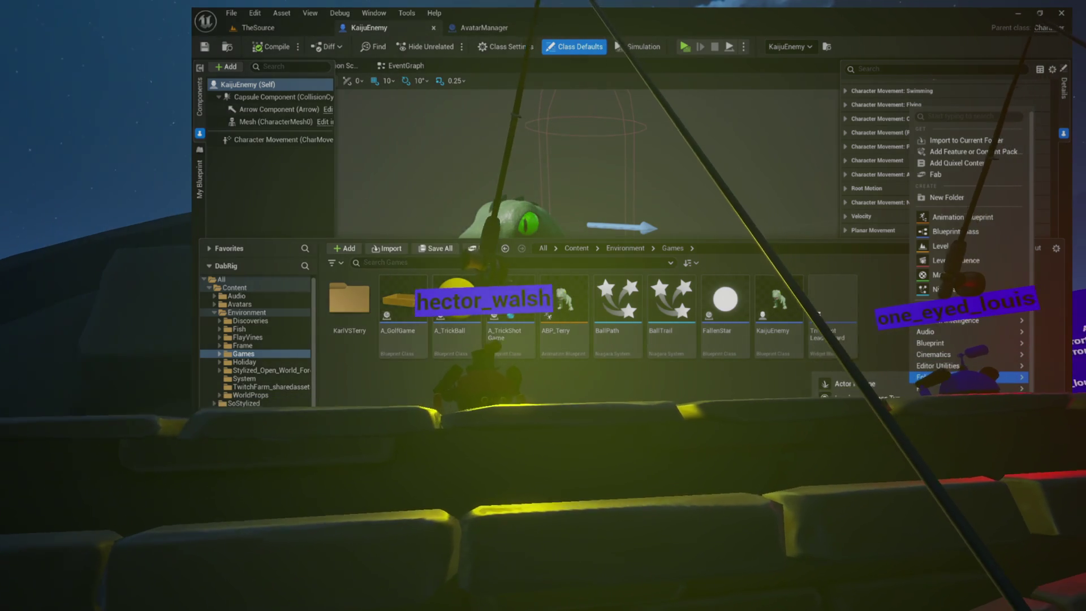
mouse_move(933, 379)
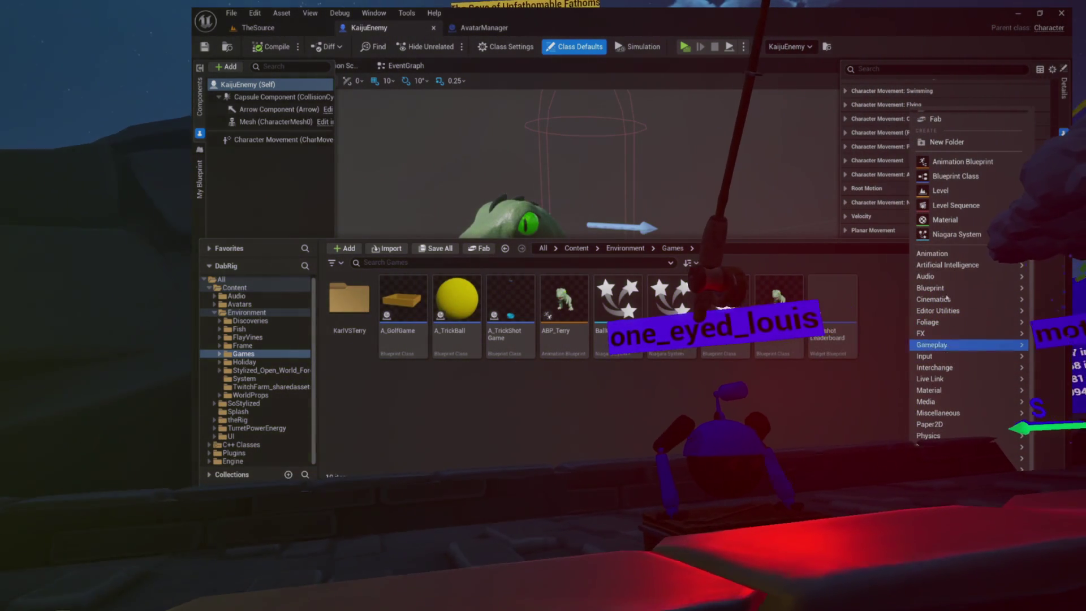
mouse_move(948, 267)
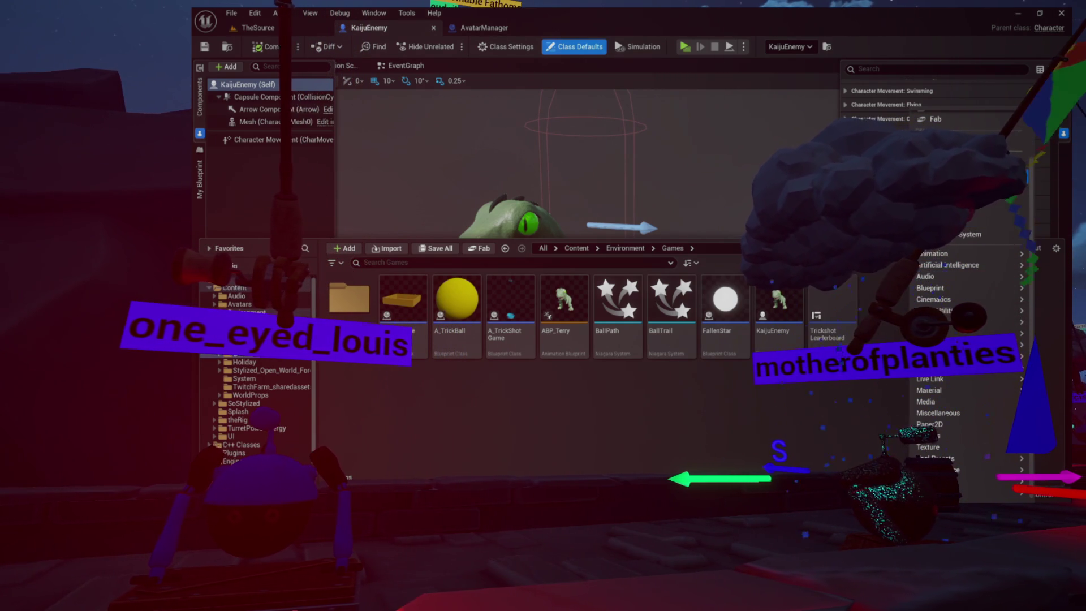
left_click(951, 177)
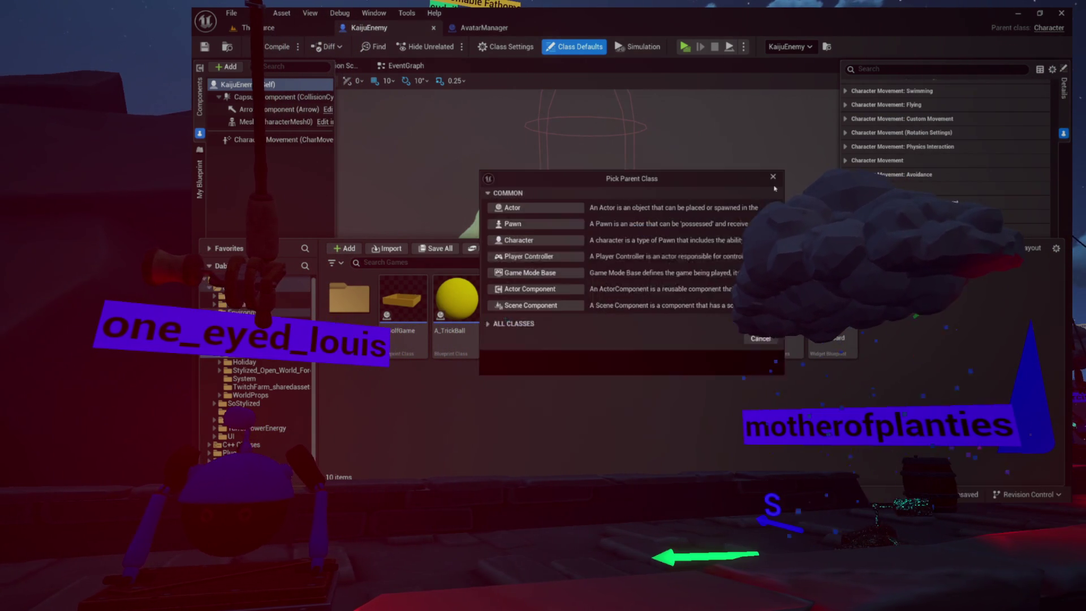
left_click(483, 358)
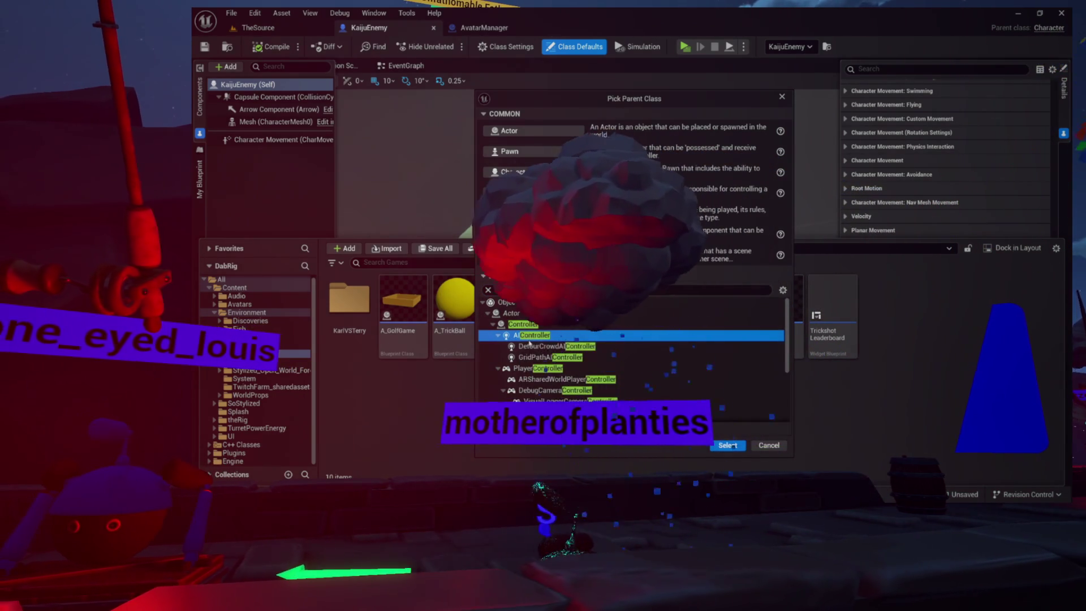
scroll(530, 327, "down", 1)
scroll(529, 326, "up", 1)
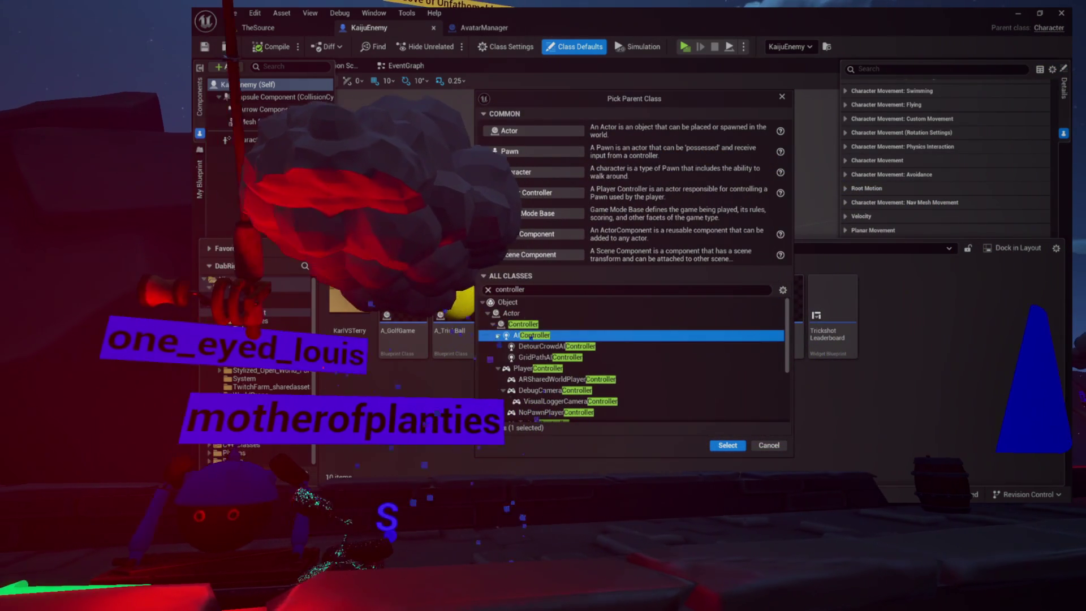
left_click(726, 446)
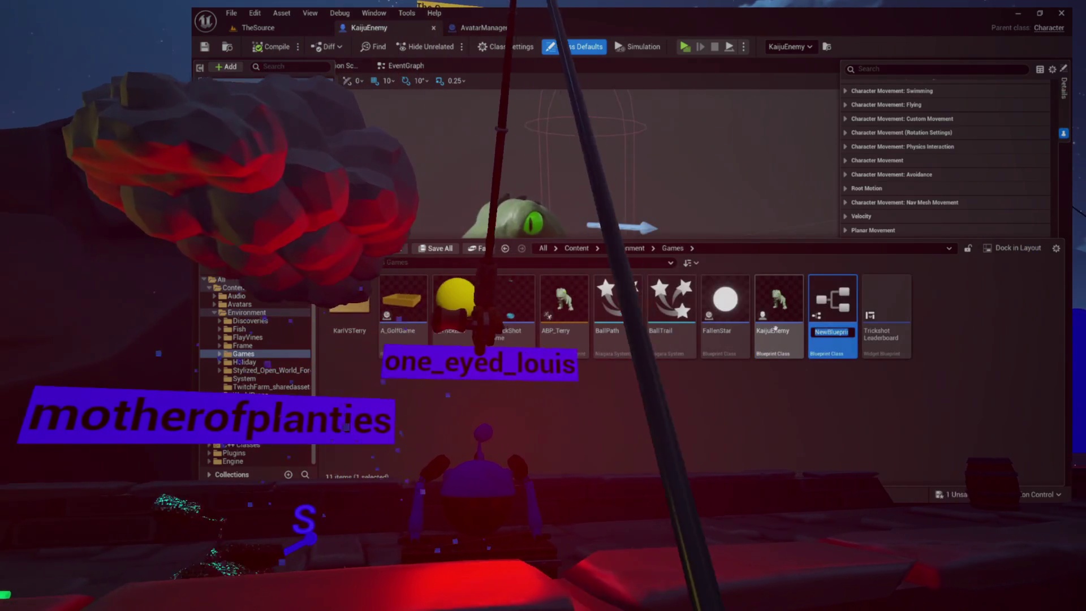
Name the new AIController blueprint AI_Kaiju and compile it
type("AI_")
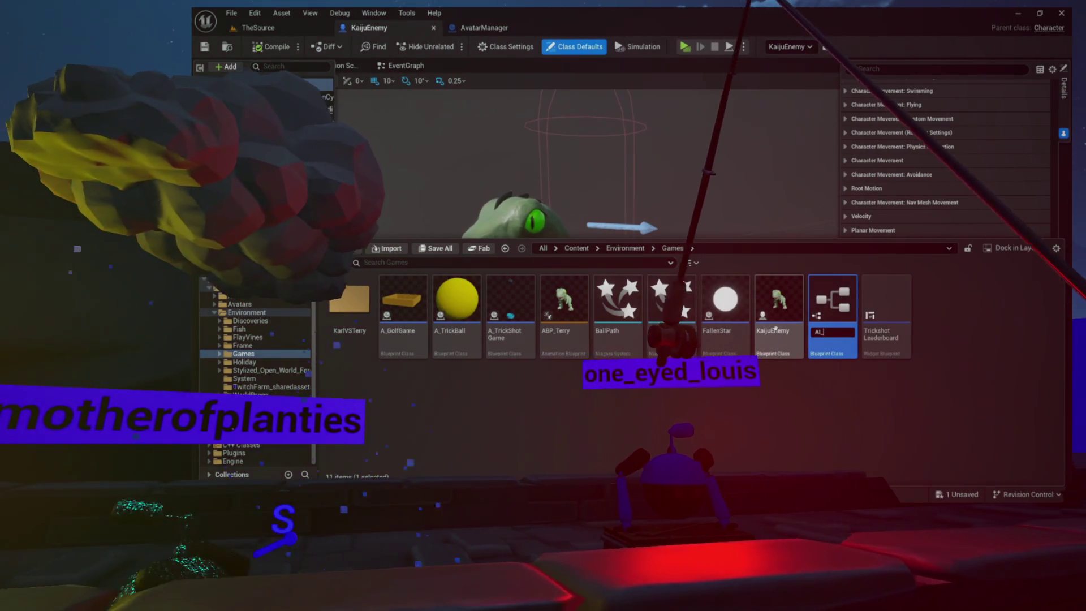
type("Kaiji")
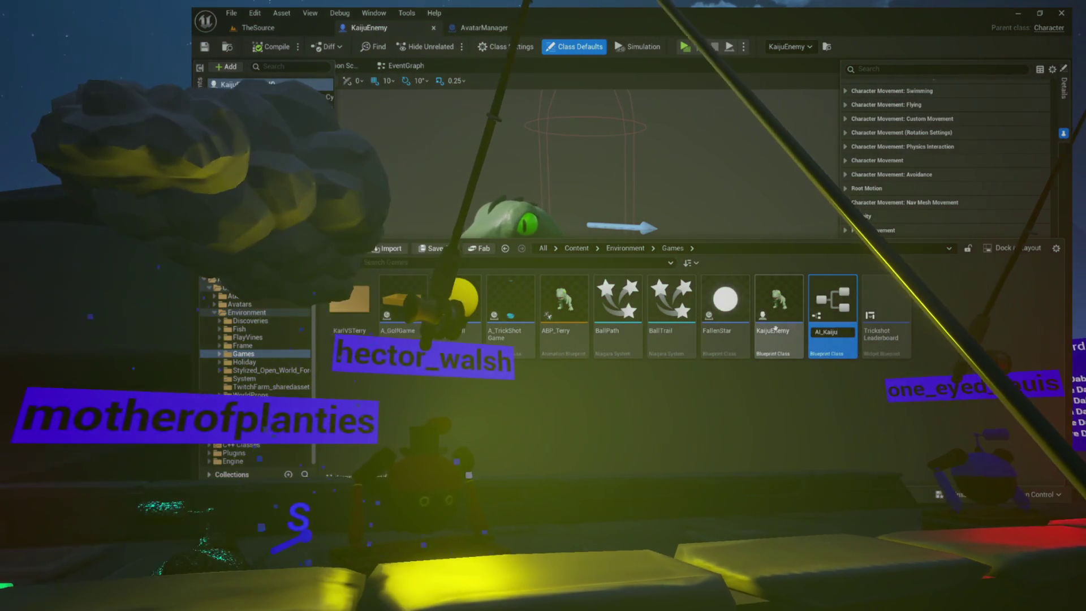
key("Return")
key("Return")
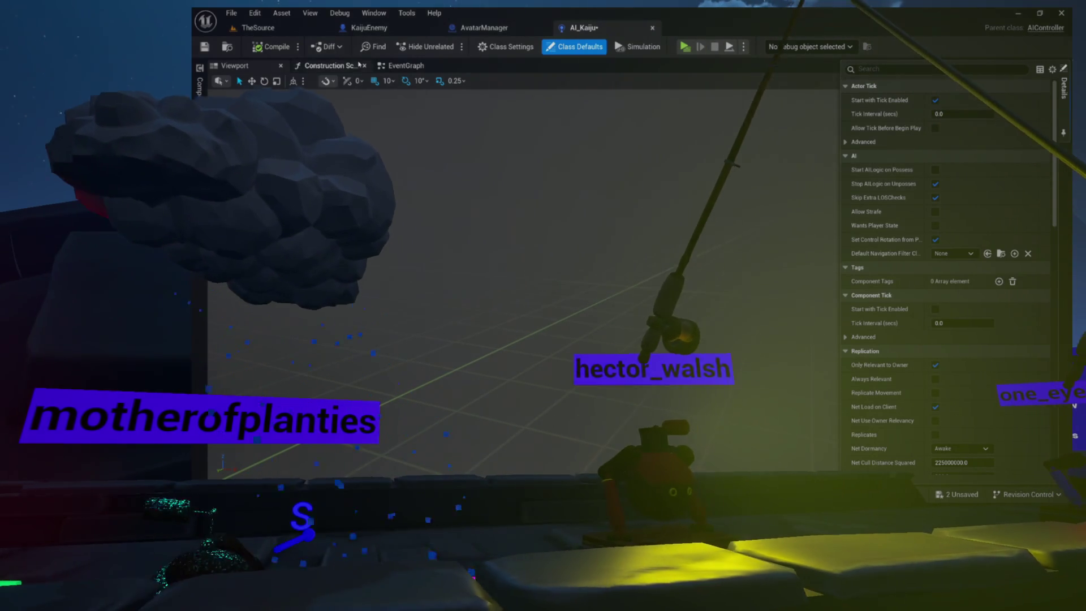
left_click(279, 49)
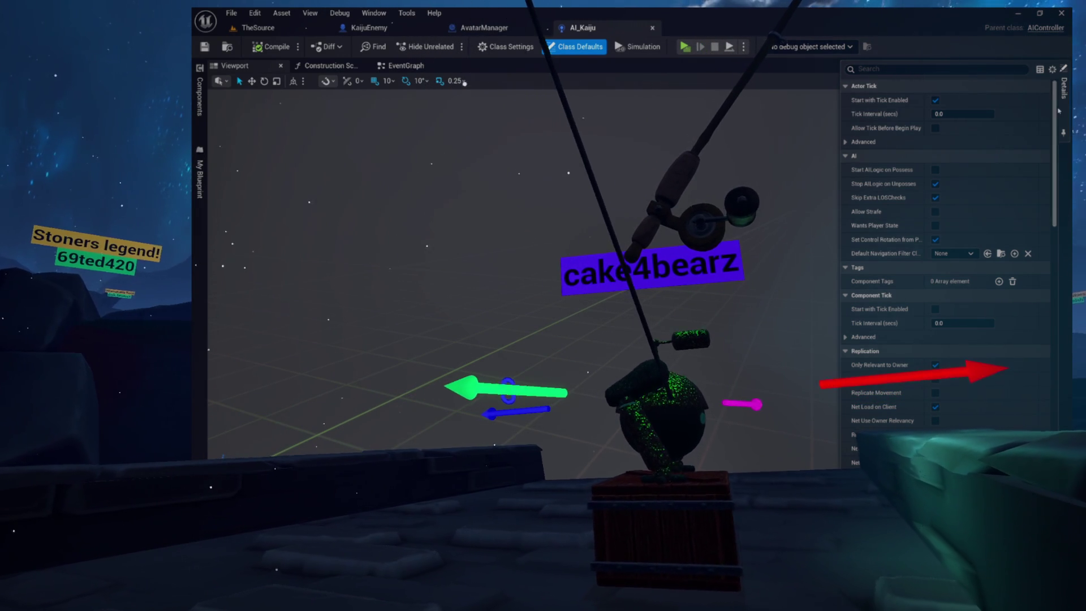
Collapse all Details property categories via the gear menu, then bring up the content drawer
left_click(1051, 69)
left_click(961, 154)
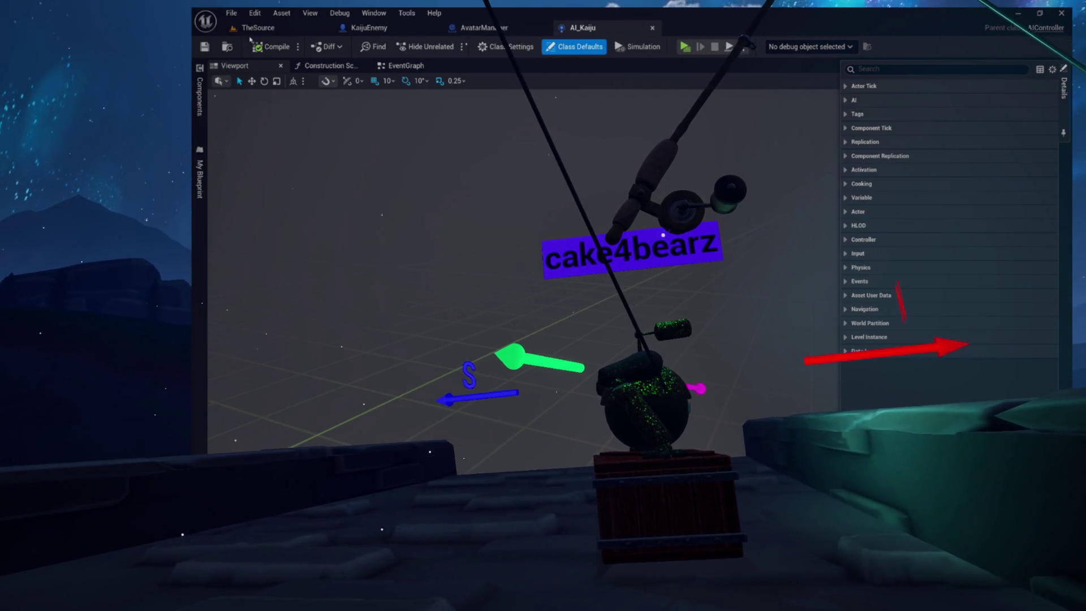
key("ctrl+space")
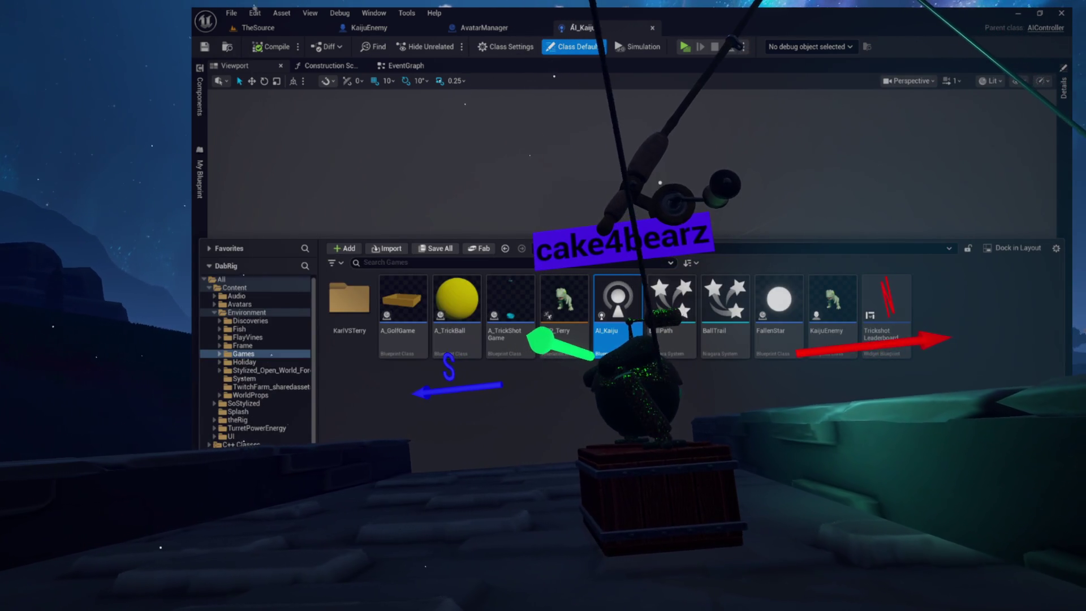
key("ctrl+space")
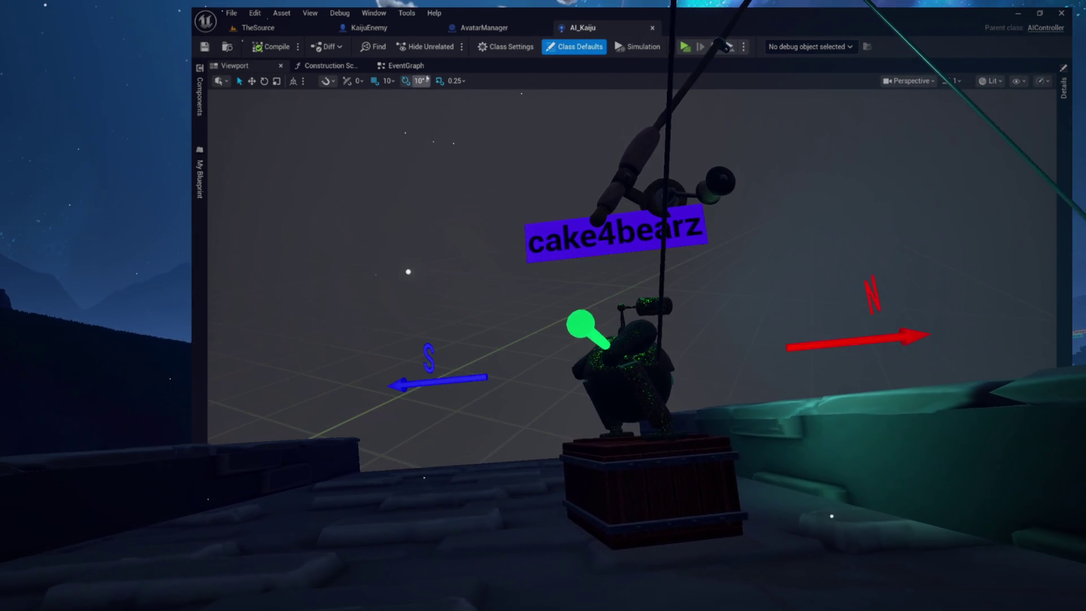
left_click(315, 67)
left_click(365, 66)
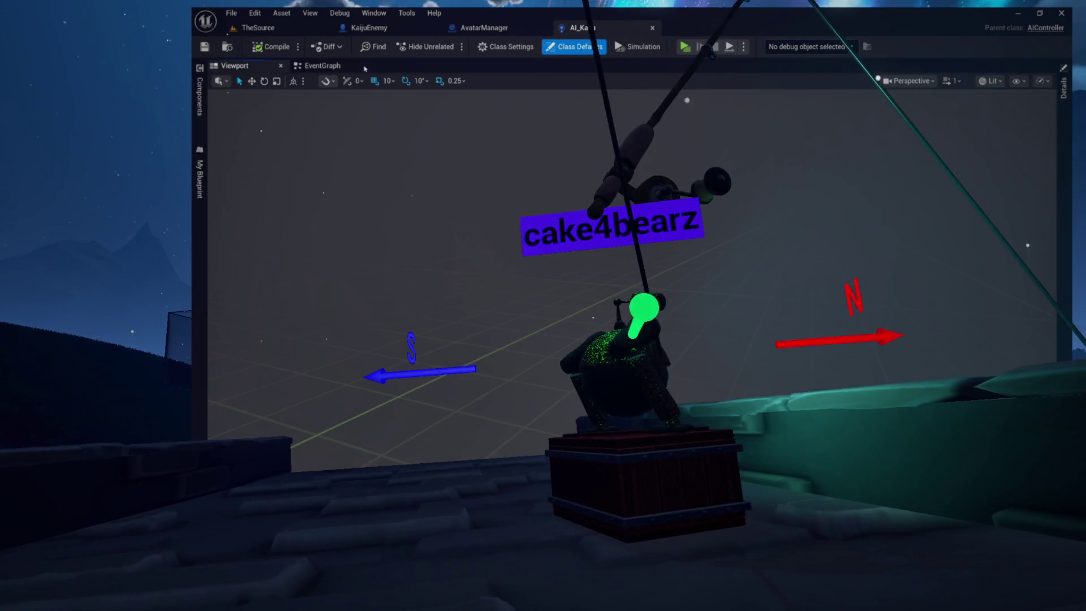
key("ctrl+space")
Create a Behavior Tree asset named BT_Kaiju from Artificial Intelligence in the Content Drawer and open it
right_click(945, 333)
mouse_move(978, 309)
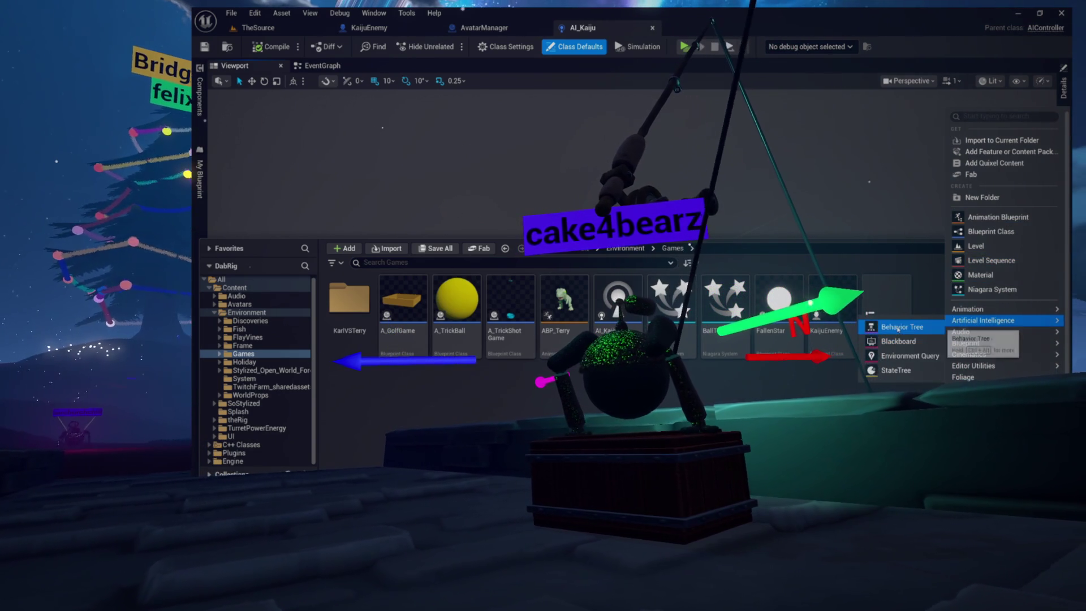
left_click(898, 328)
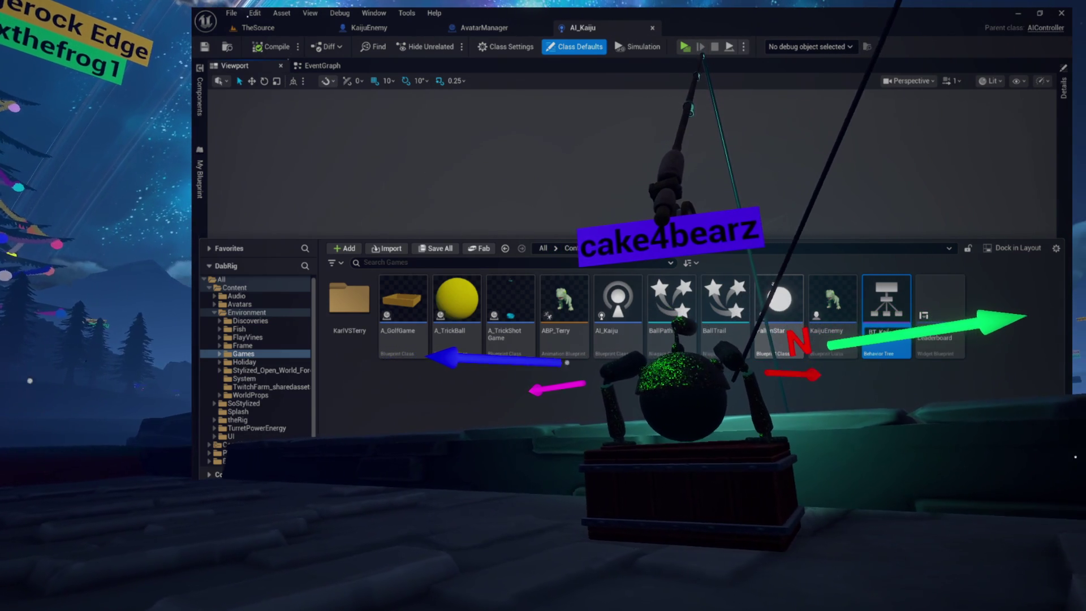
double_click(779, 300)
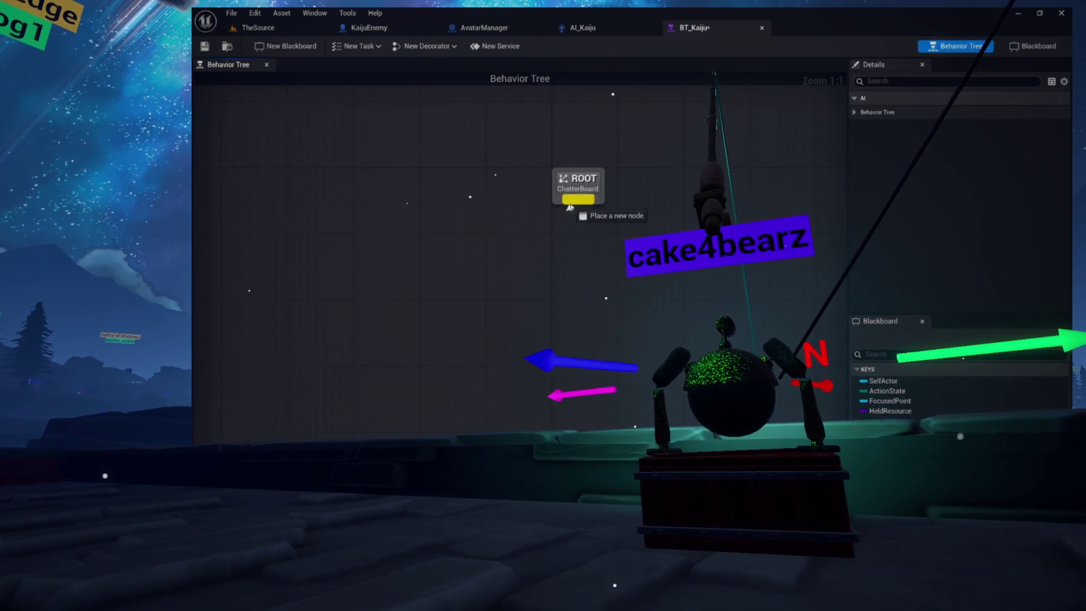
Add a Wait task node to the empty BT_Kaiju graph
left_click_drag(569, 203, 412, 274)
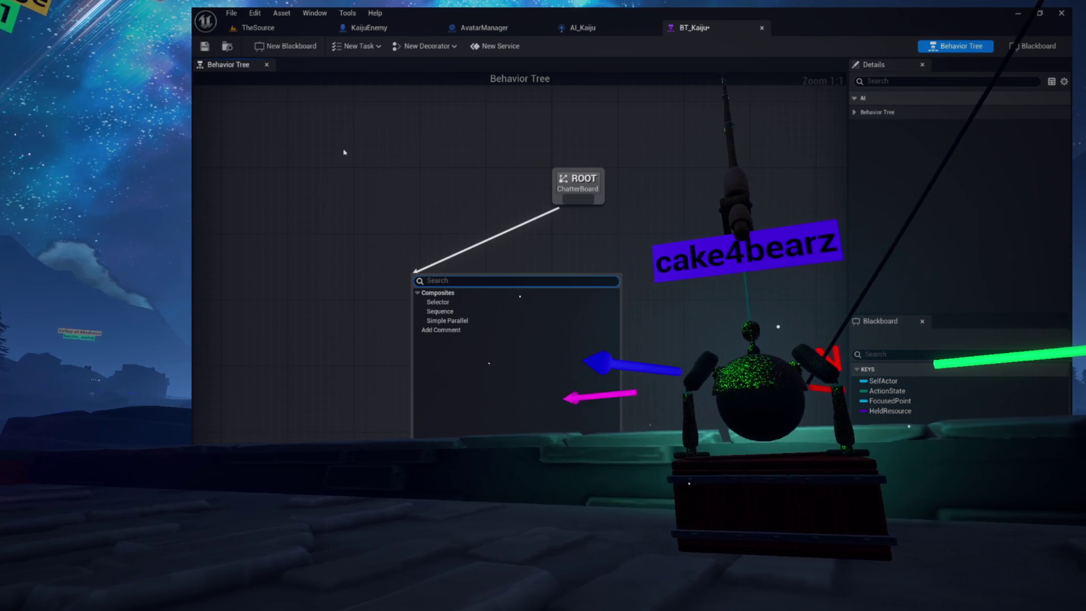
left_click(342, 152)
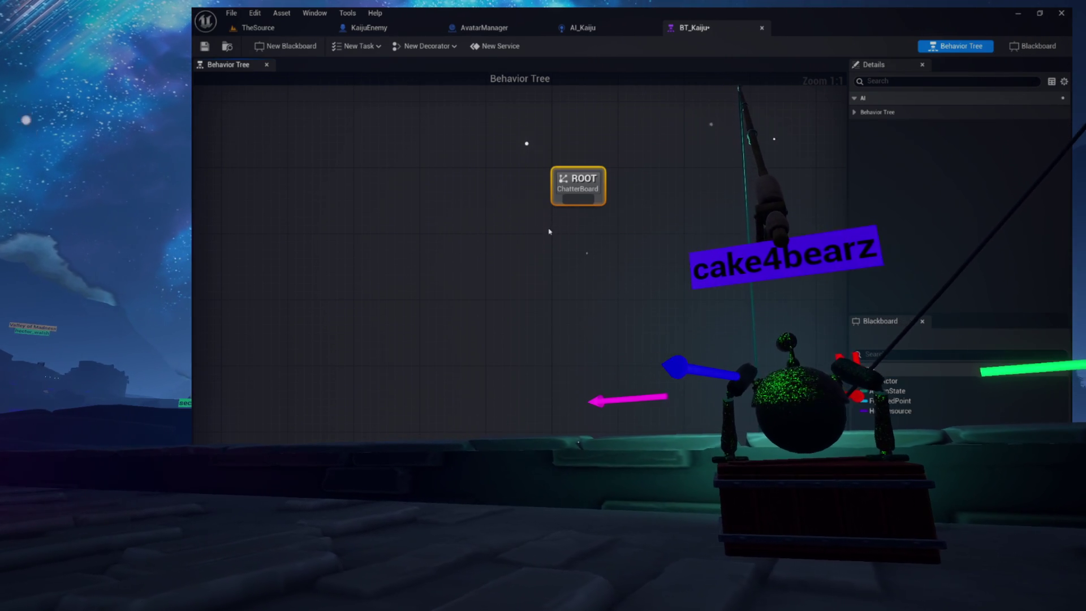
left_click_drag(583, 205, 443, 282)
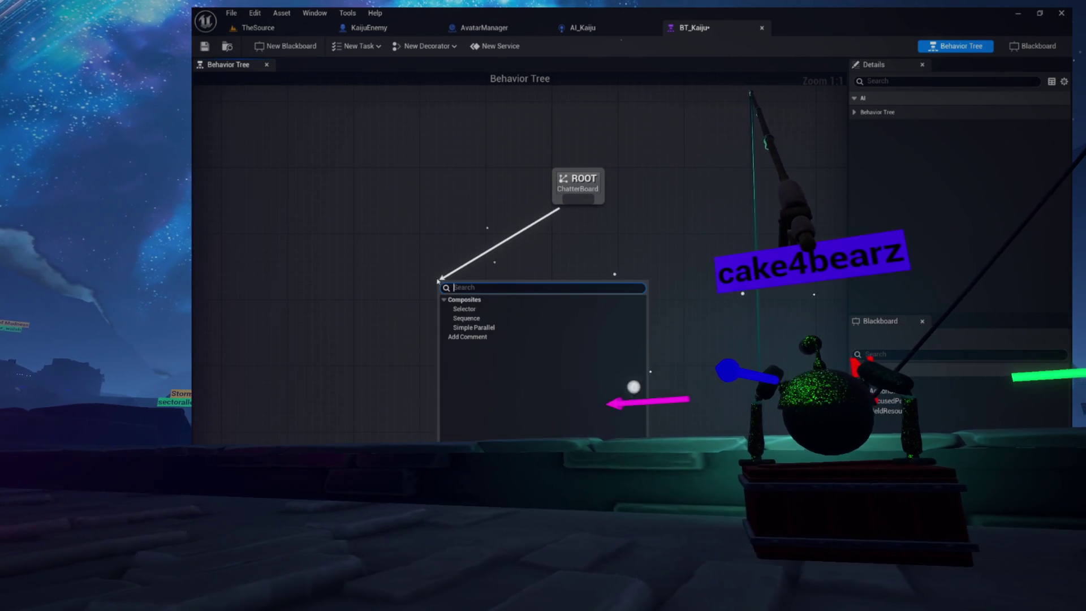
left_click(425, 217)
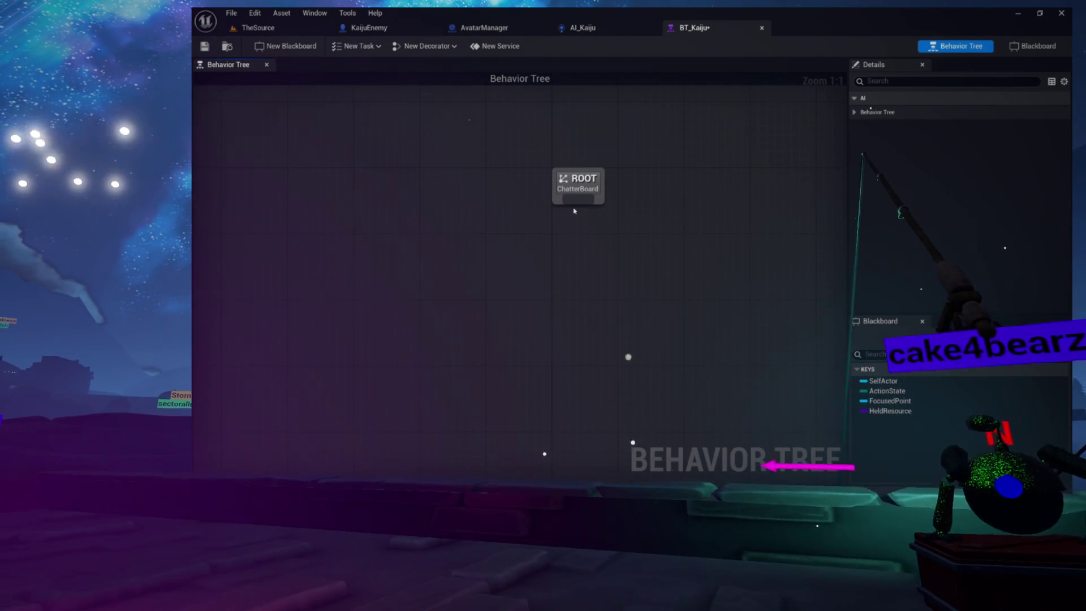
mouse_move(577, 199)
left_mouse_down()
mouse_move(507, 260)
mouse_move(498, 254)
left_mouse_up()
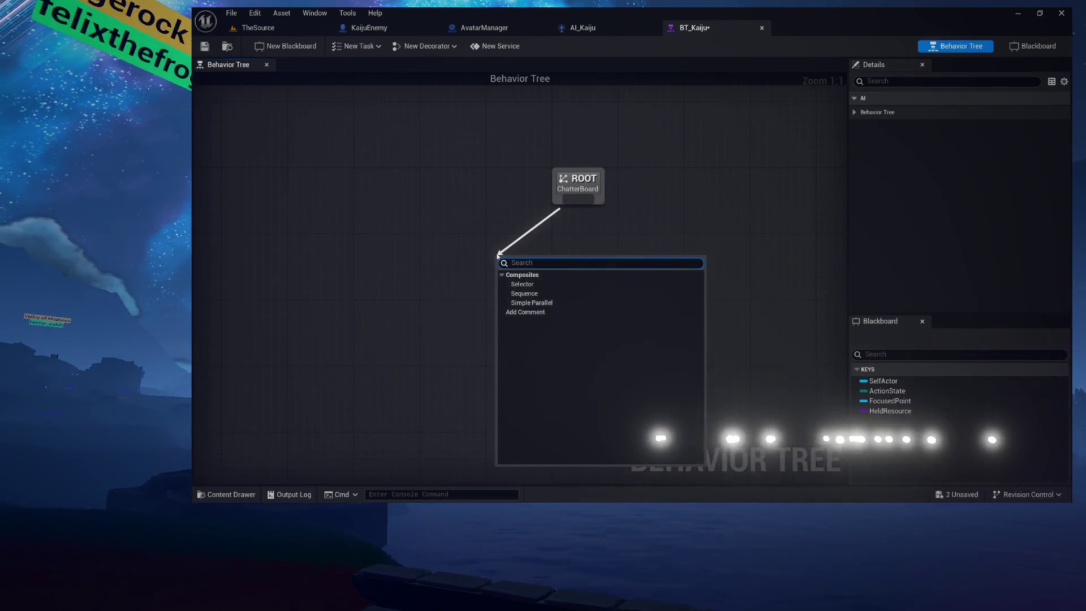
type("wait")
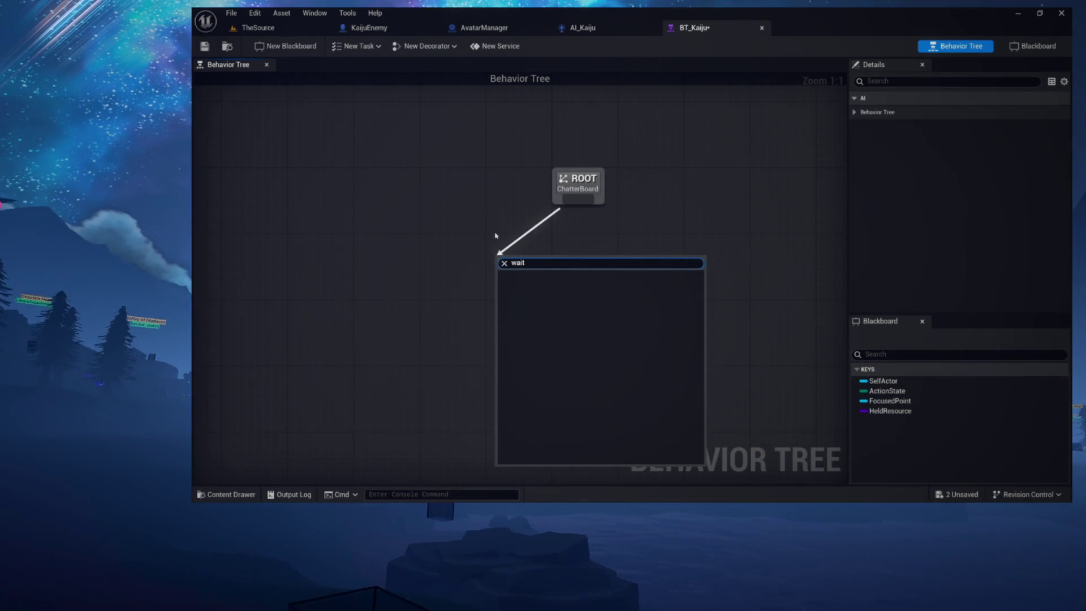
left_click(534, 190)
right_click(466, 229)
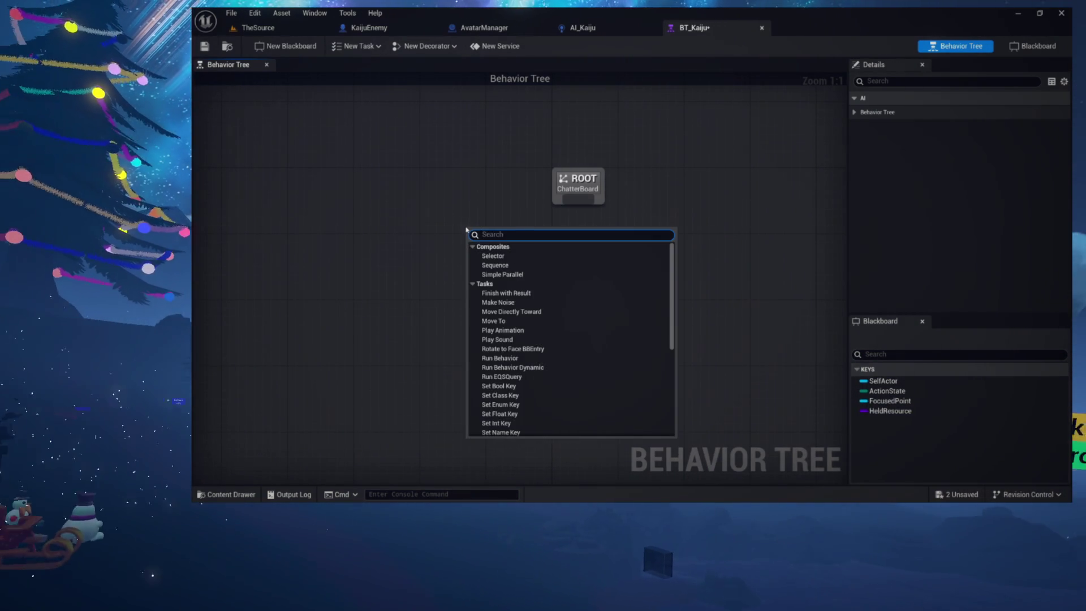
type("wait")
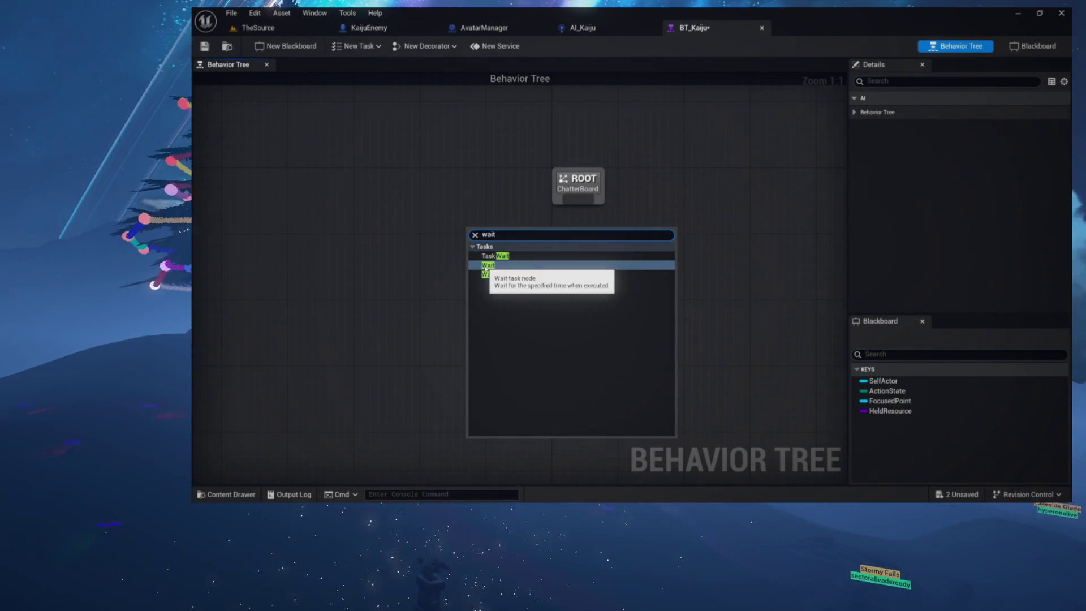
left_click(494, 255)
Add a Sequence node under ROOT and place Task_Wait beneath it as its child
mouse_move(582, 194)
left_mouse_down()
mouse_move(497, 230)
mouse_move(456, 362)
left_mouse_up()
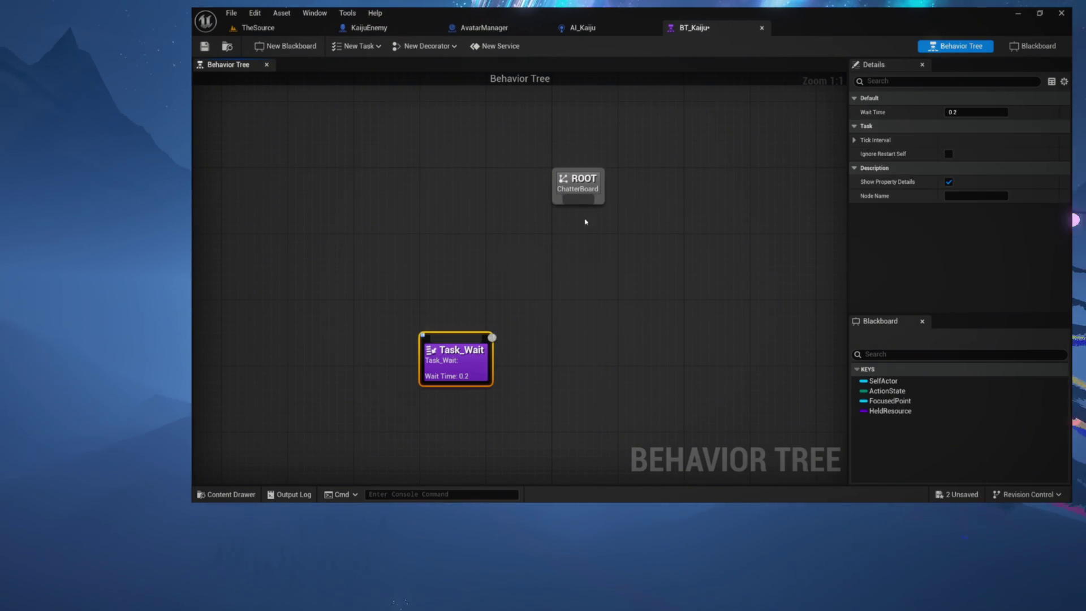
left_click_drag(581, 206, 558, 250)
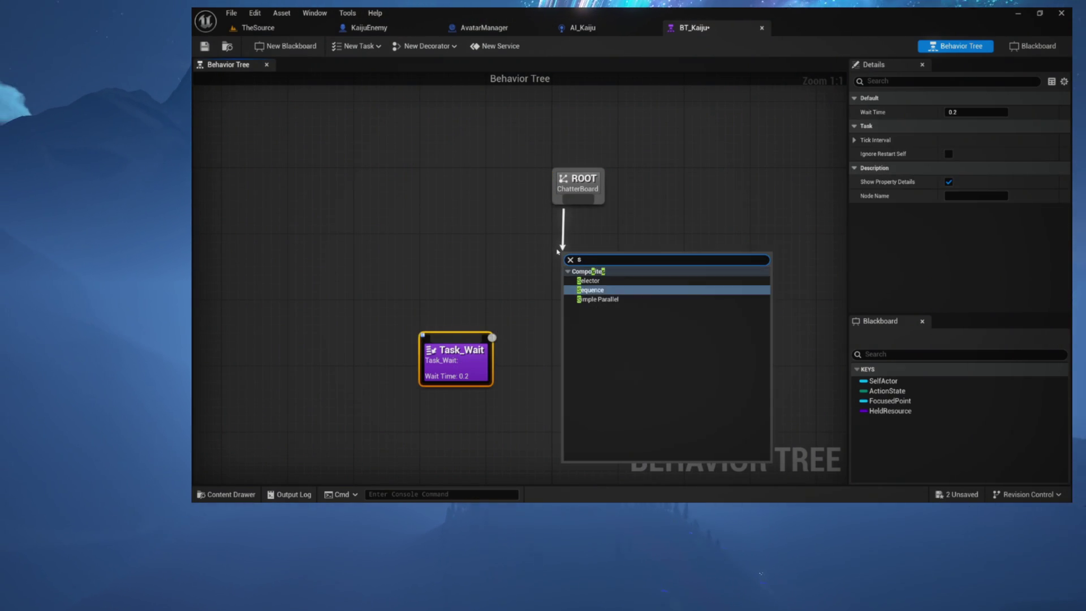
left_click(586, 281)
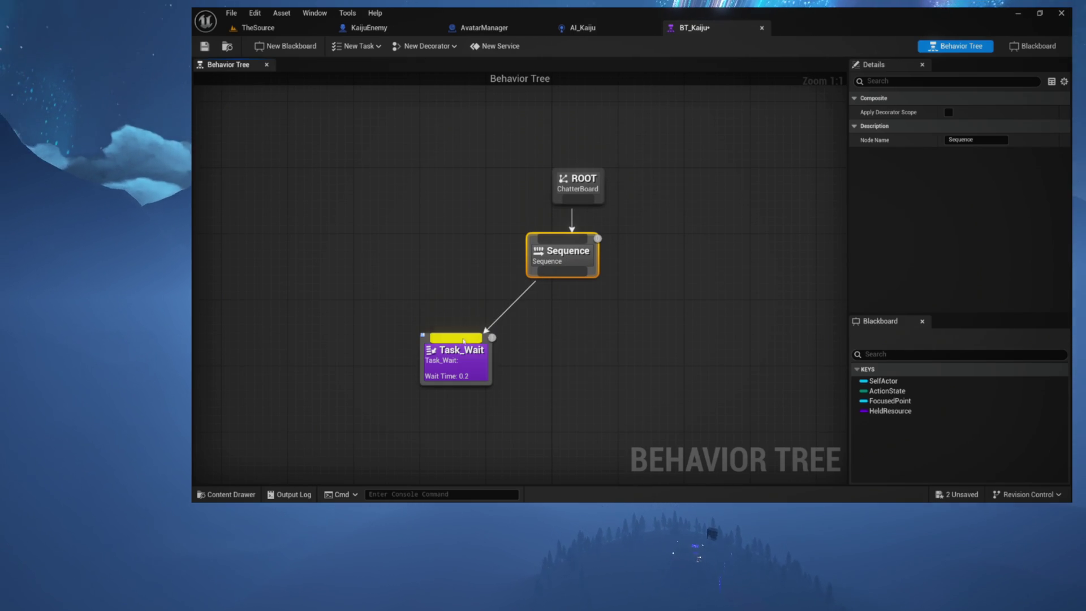
mouse_move(530, 272)
left_mouse_down()
mouse_move(490, 288)
mouse_move(486, 189)
left_mouse_up()
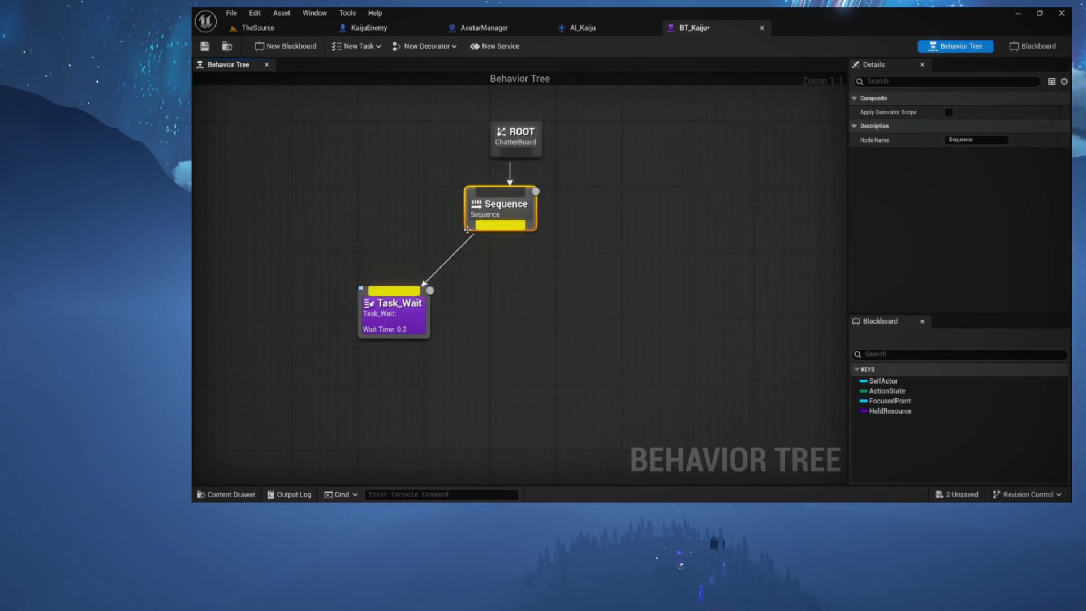
left_click_drag(402, 132, 710, 436)
left_click(581, 250)
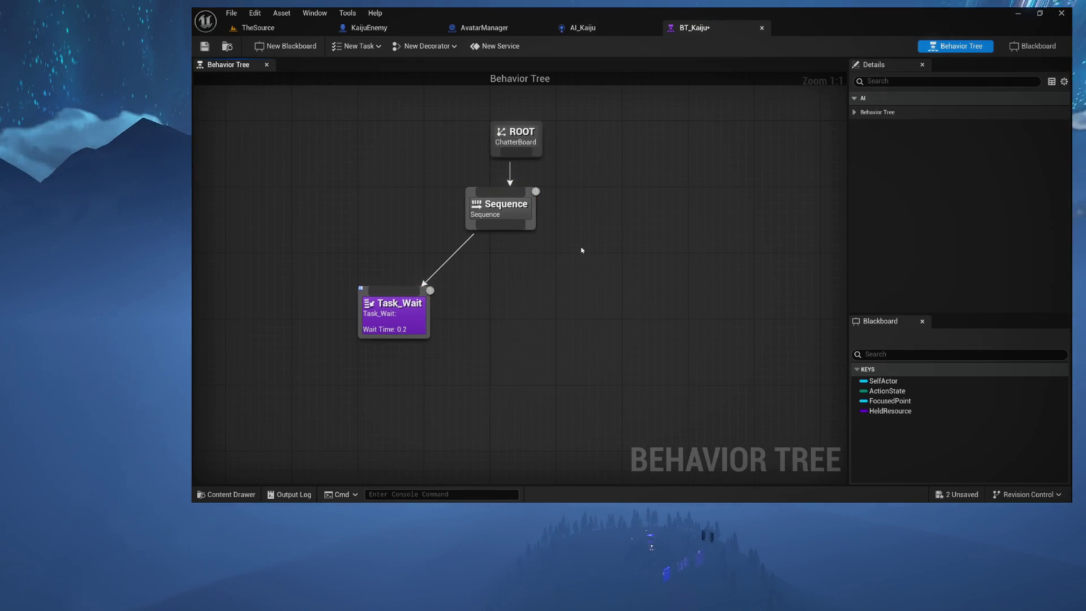
left_click_drag(484, 226, 538, 308)
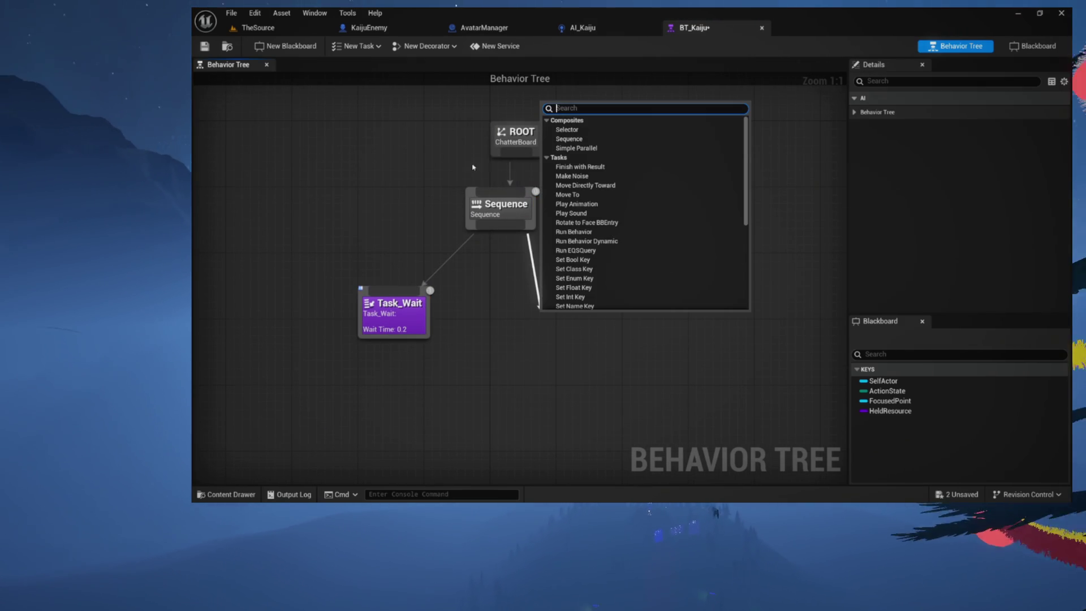
left_click_drag(382, 324, 572, 324)
Set the Task_Wait node's Wait Time to 5.0 seconds
left_click(985, 112)
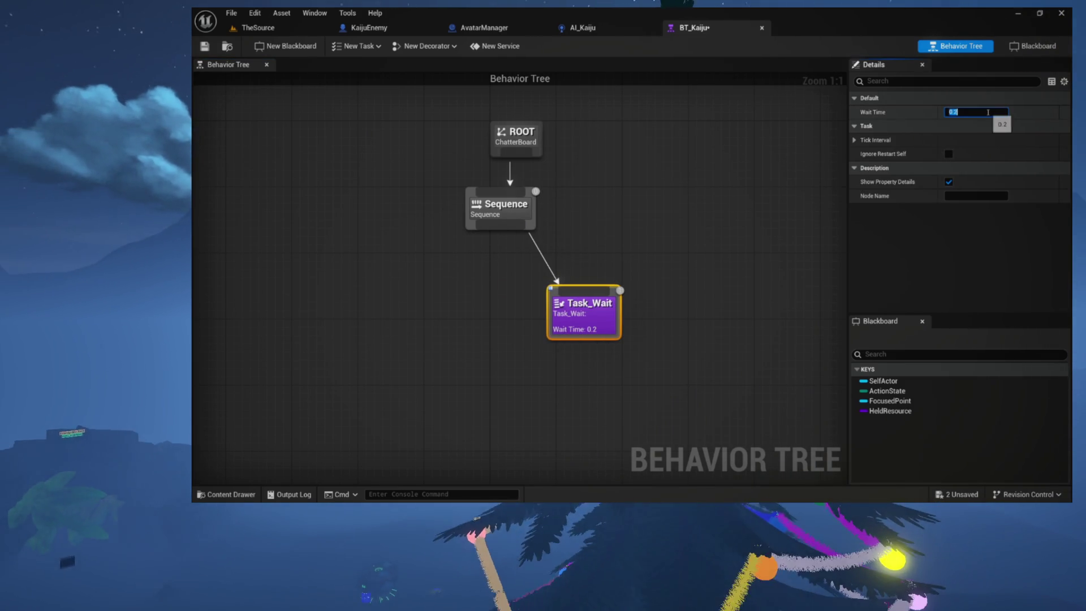
type("5")
key("Return")
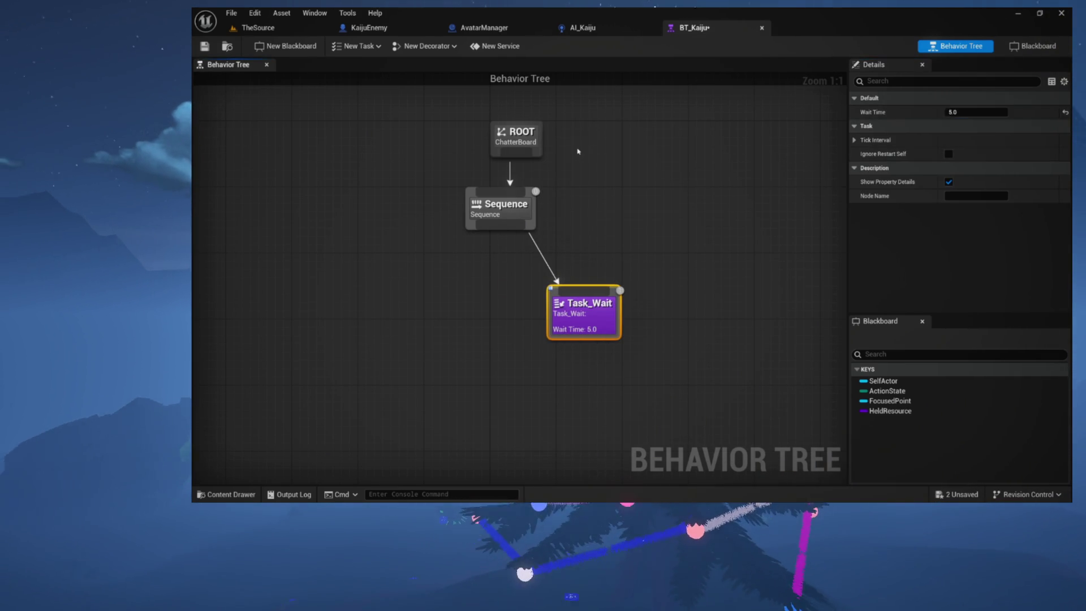
left_click(577, 150)
left_click_drag(486, 235, 582, 234)
left_click_drag(505, 274, 505, 274)
Add a Move To task under the Sequence, positioned before the 5.0 s Wait
type("move")
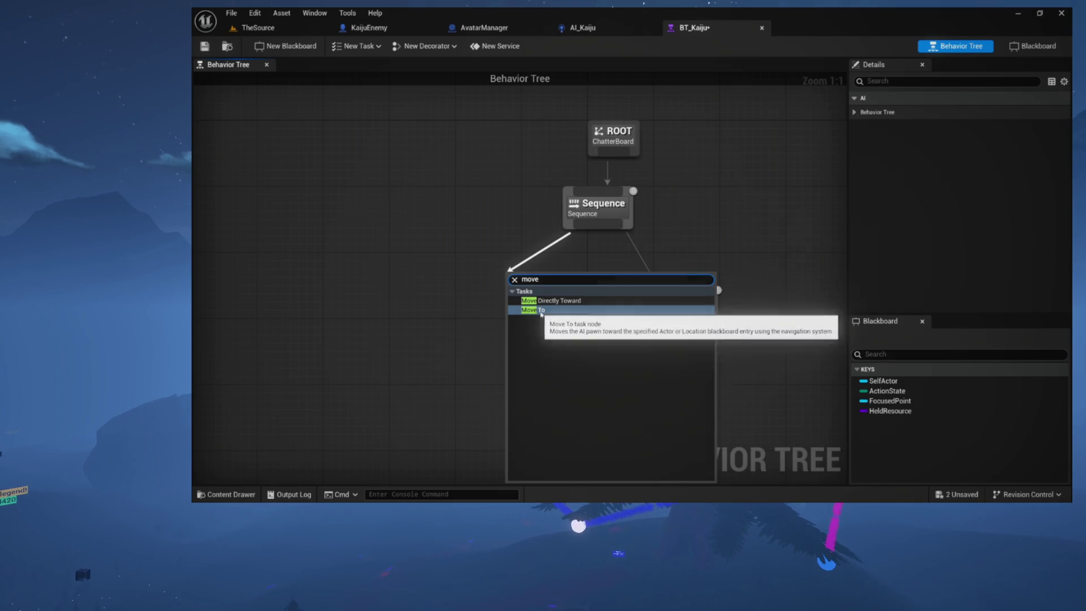
left_click(534, 310)
mouse_move(537, 286)
left_mouse_down()
mouse_move(555, 302)
mouse_move(566, 276)
left_mouse_up()
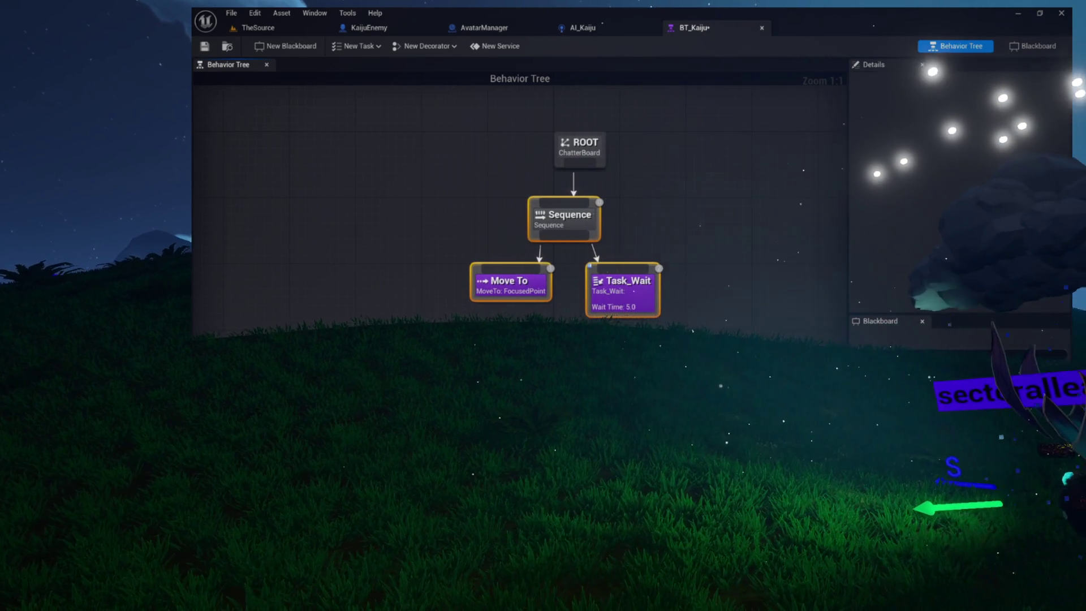
left_click(437, 141)
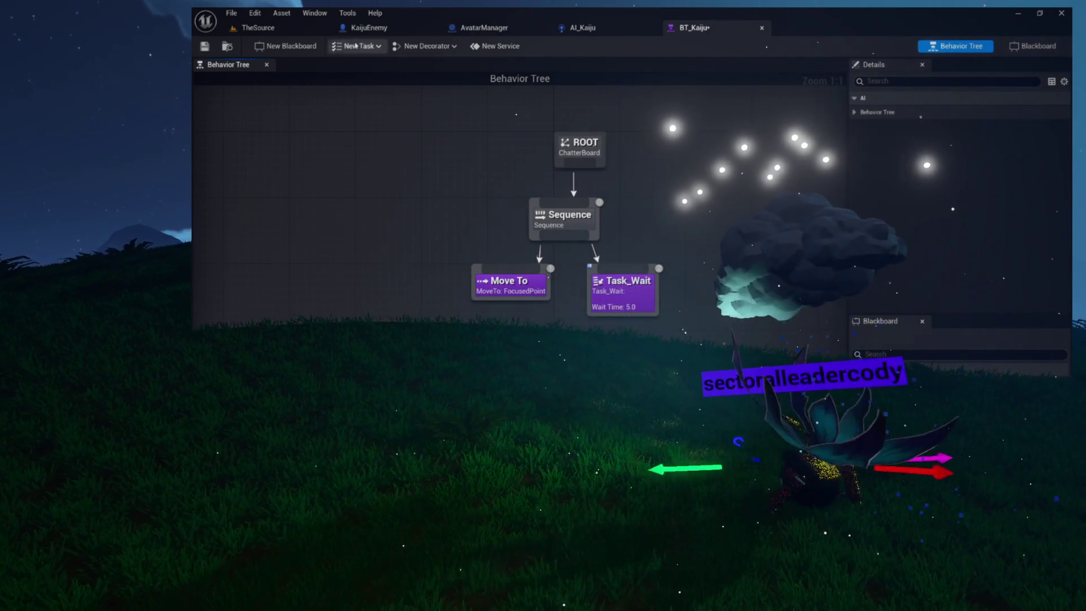
Create a new task from BTTask_BlueprintBase and save it as BTT_KaijuRoam
left_click(356, 46)
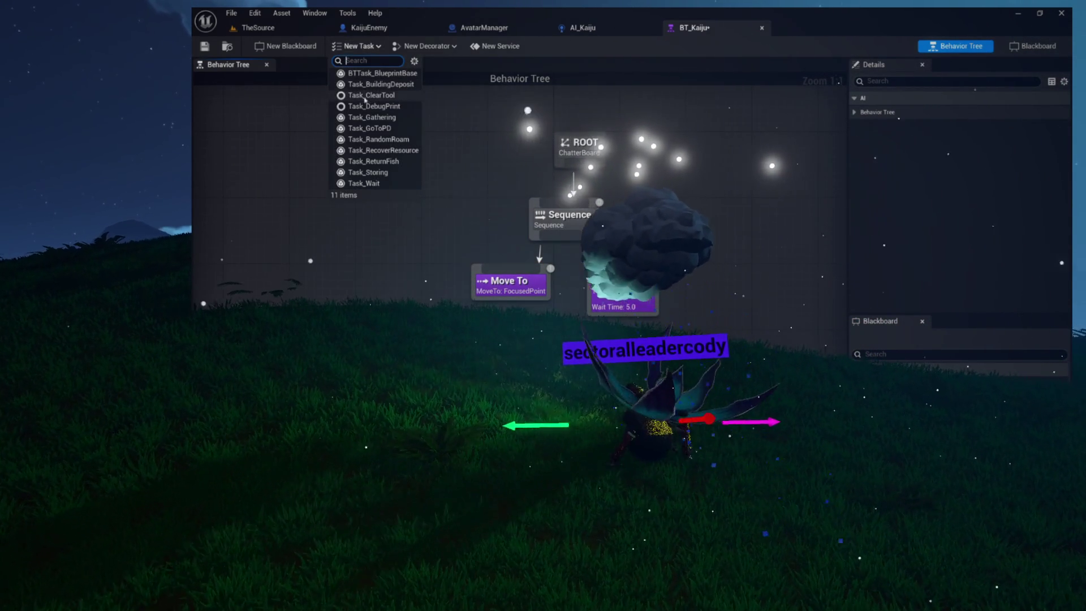
left_click(382, 74)
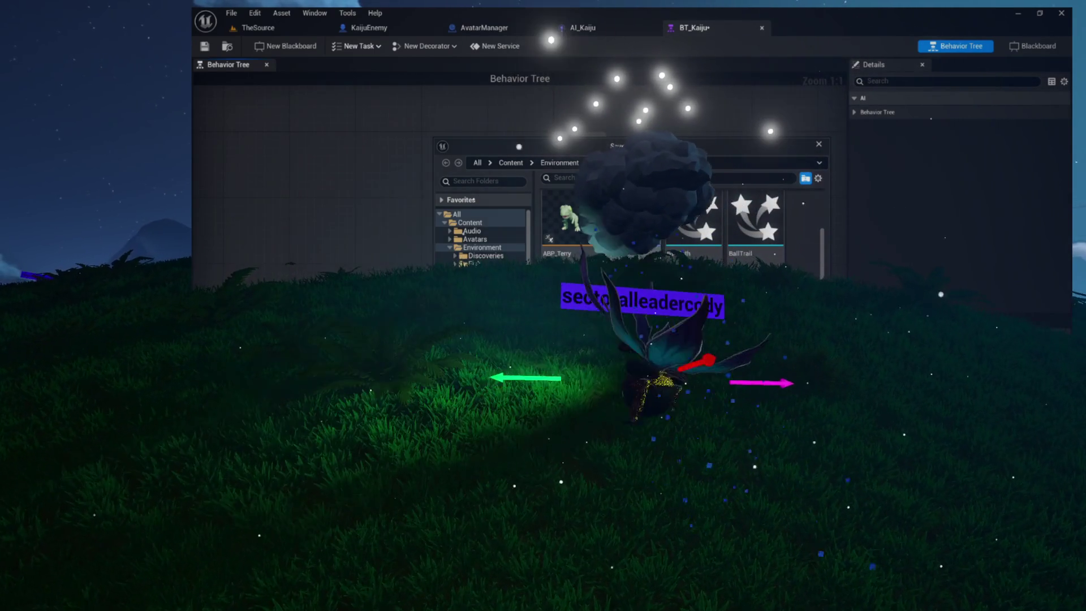
key("Return")
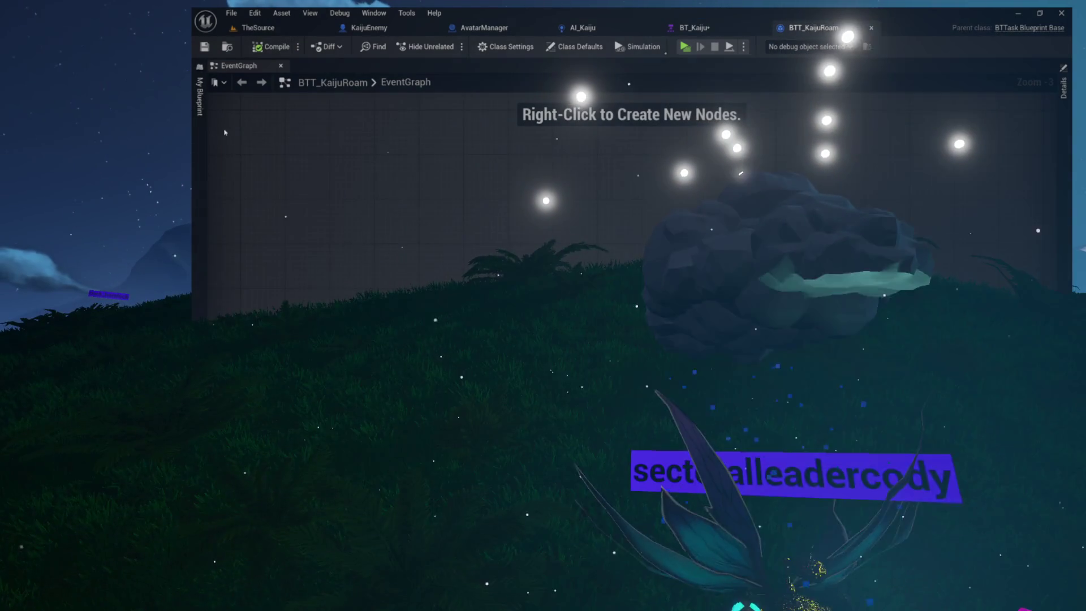
Add the Receive Execute AI override event to the BTT_KaijuRoam EventGraph
right_click(337, 179)
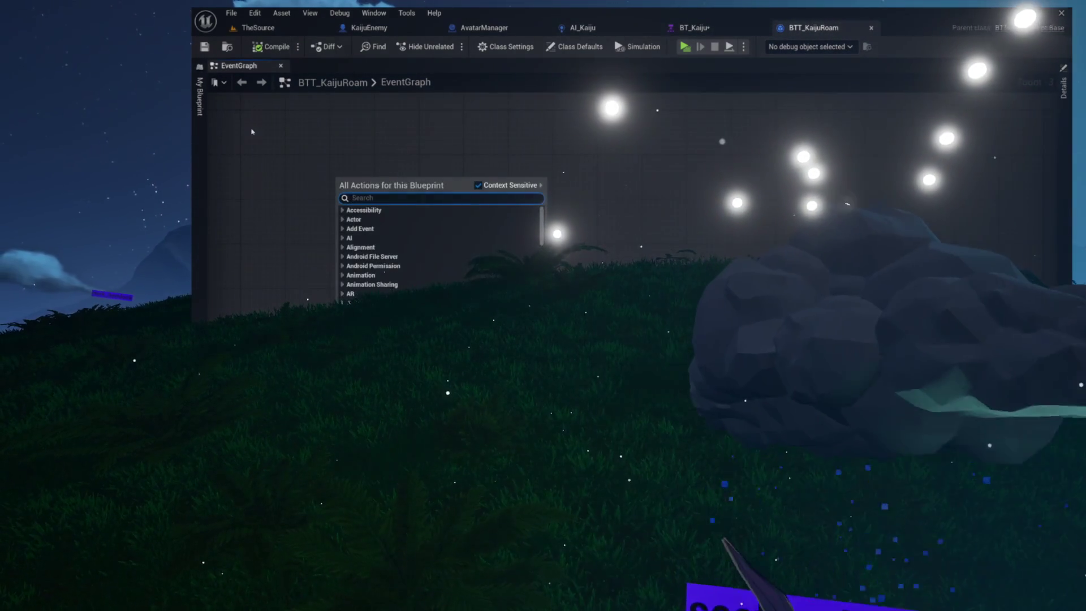
key("Escape")
left_click(199, 96)
left_click(323, 115)
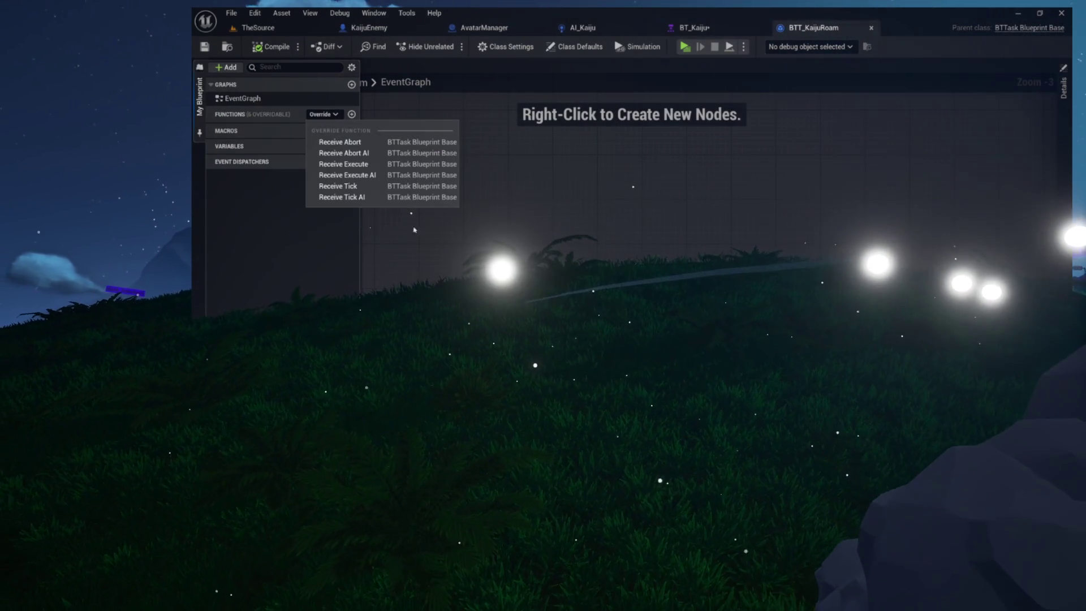
left_click(346, 175)
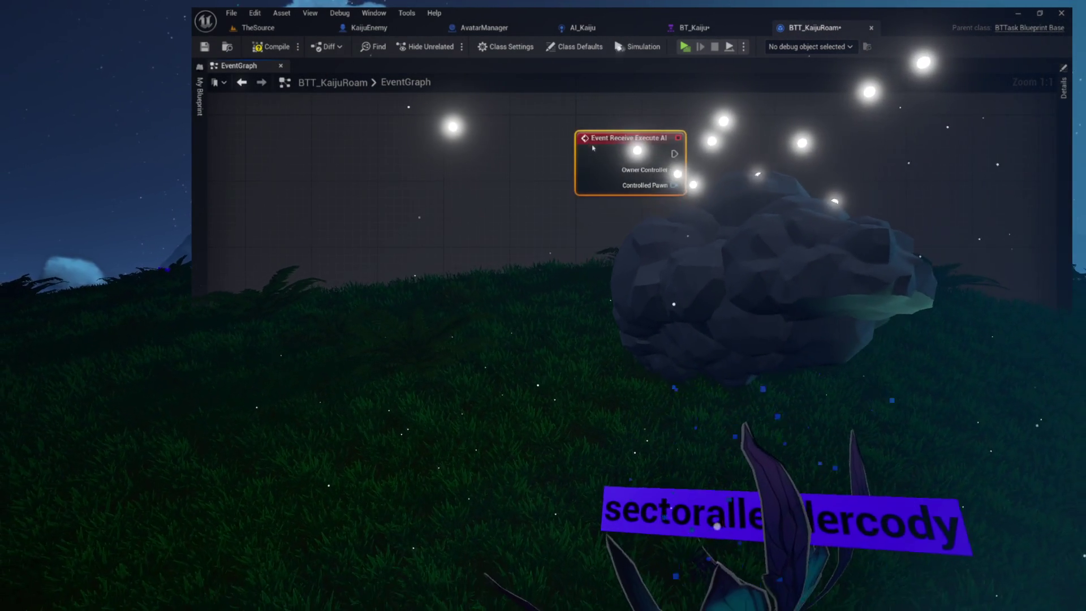
scroll(592, 154, "down", 2)
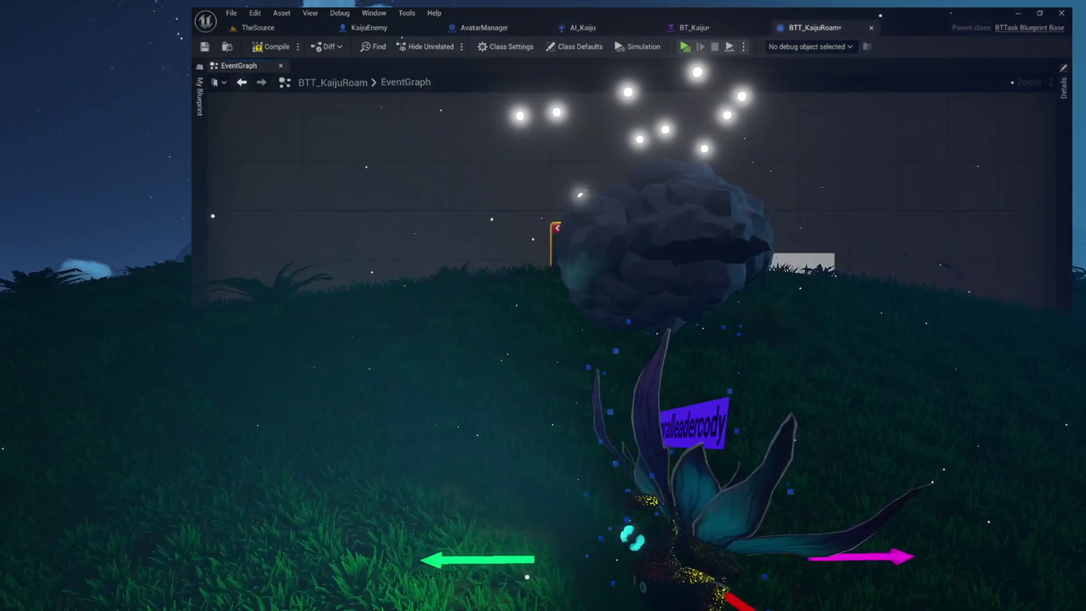
scroll(679, 243, "up", 7)
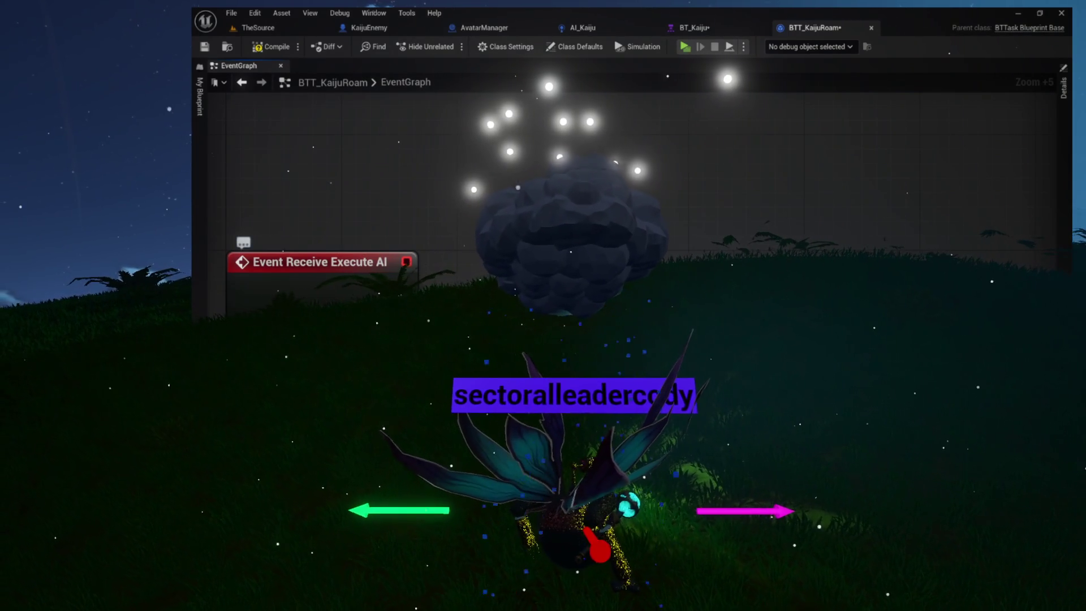
Save BTT_KaijuRoam and browse the Content Drawer into the Avatars folder
left_click_drag(408, 308, 502, 101)
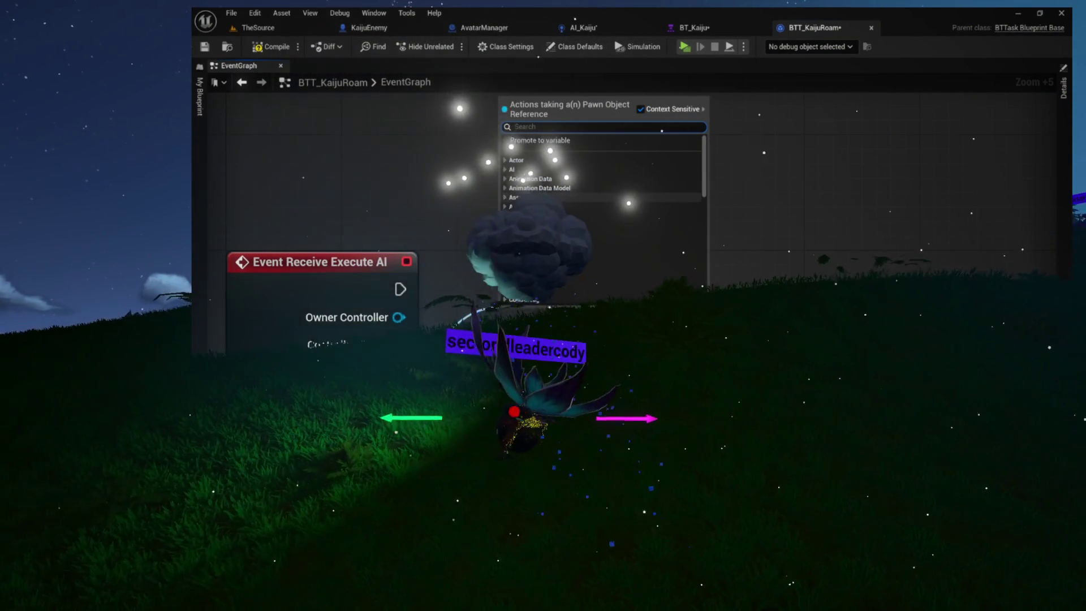
key("Escape")
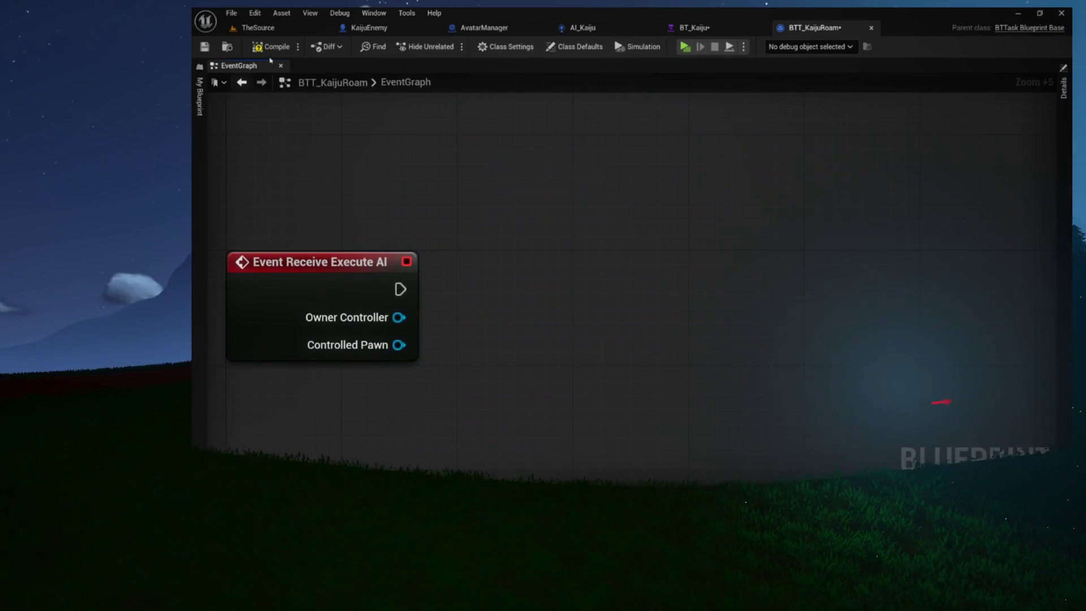
key("ctrl+s")
key("ctrl+space")
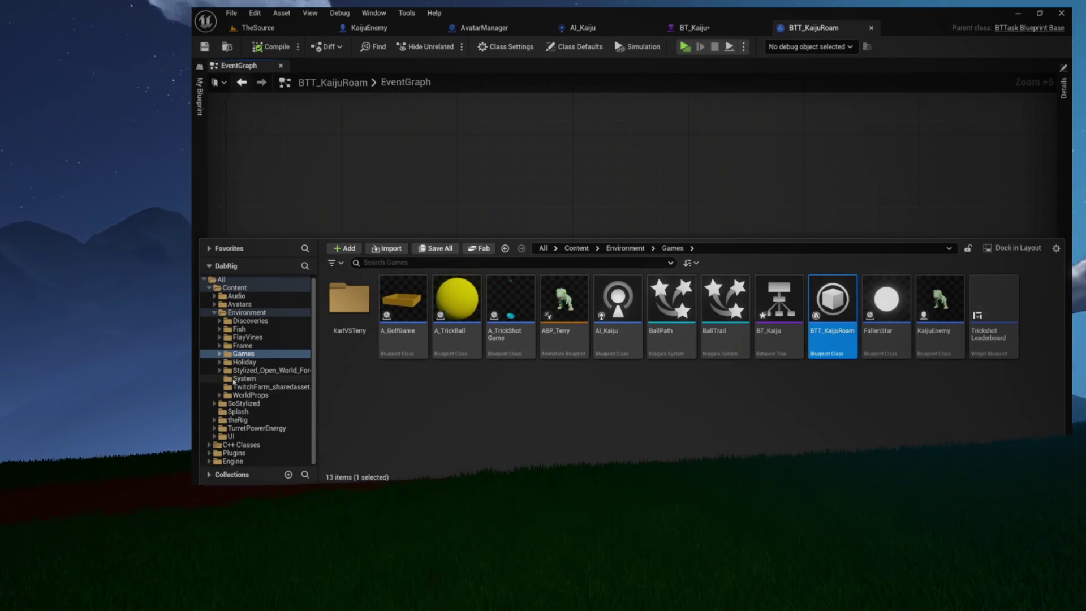
left_click(214, 305)
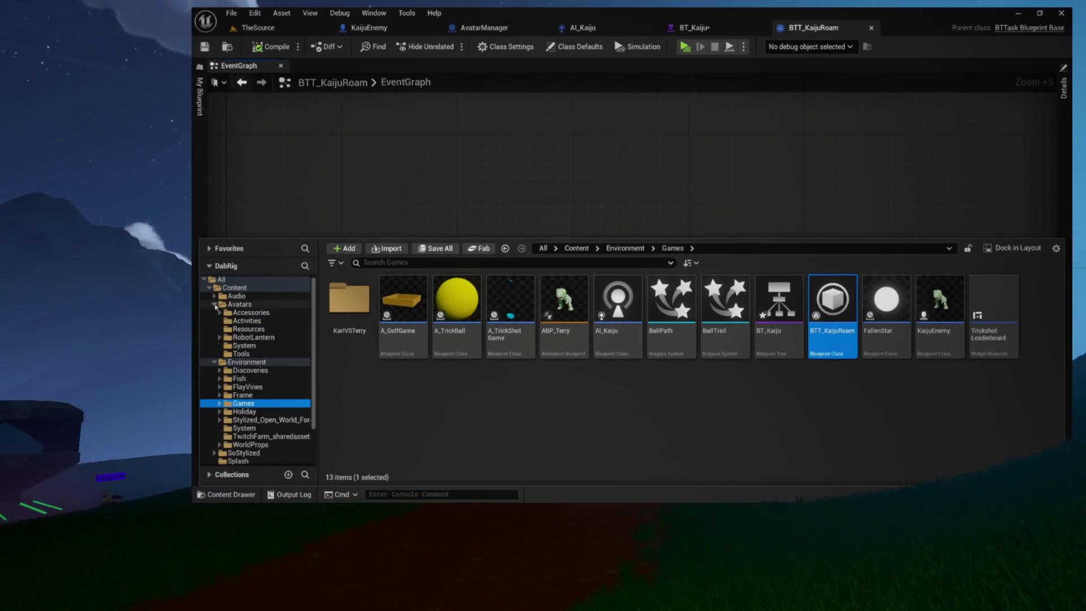
Browse the RobotLantern, theRig/System and Avatars/System folders and open ChatterBehavior_Base
left_click(219, 337)
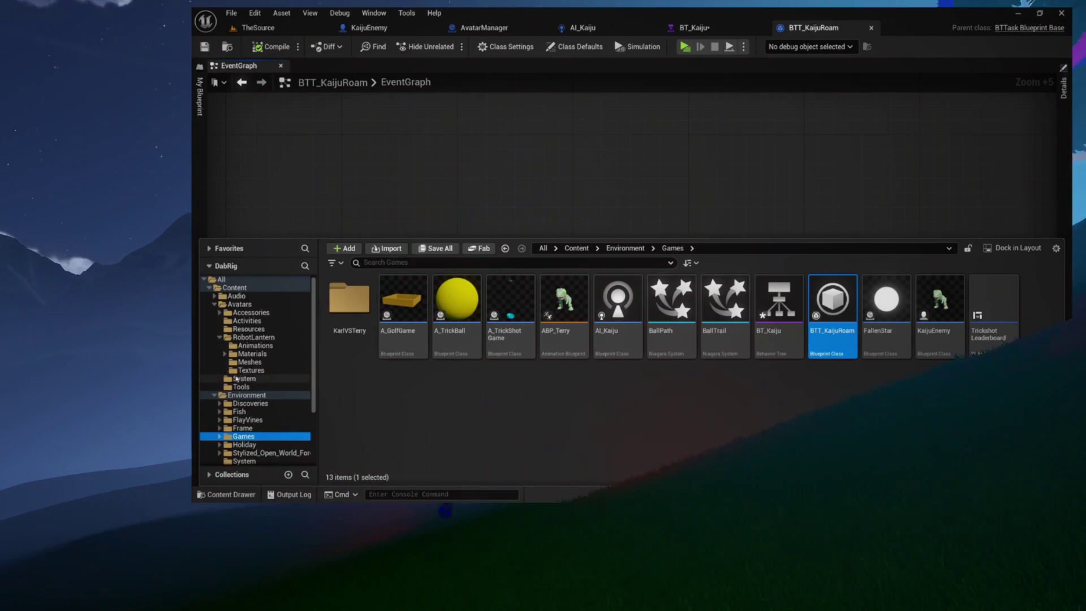
left_click(220, 337)
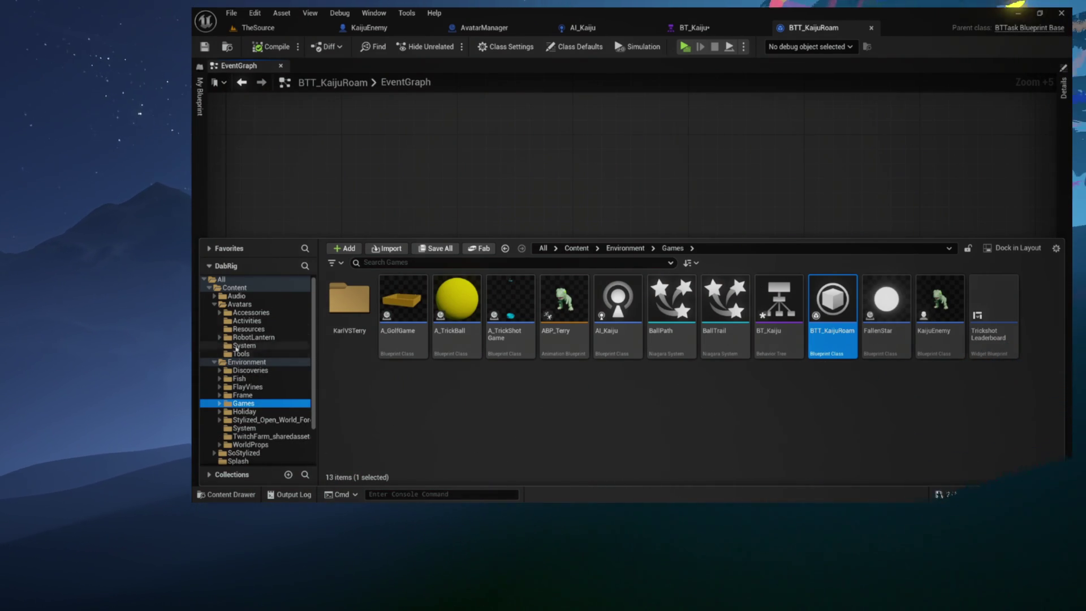
scroll(238, 352, "down", 2)
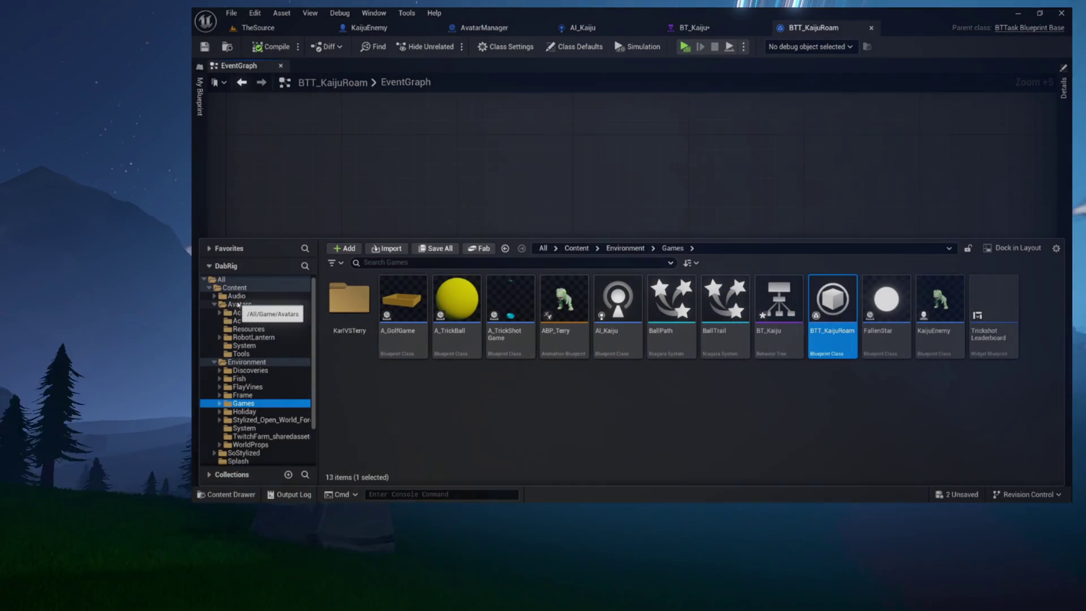
left_click(249, 312)
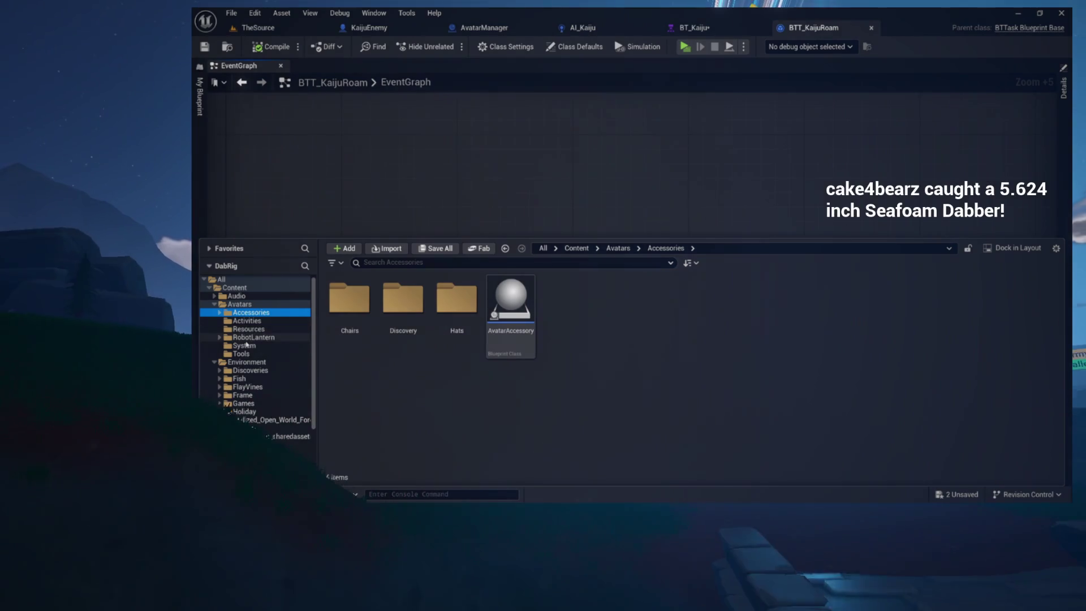
left_click(248, 337)
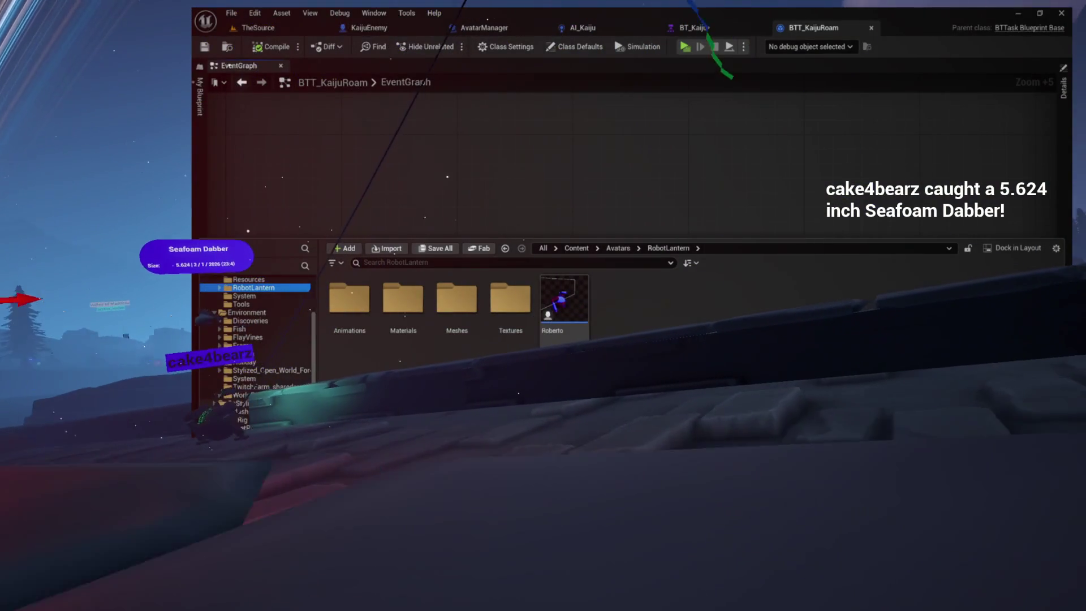
key("alt+Left")
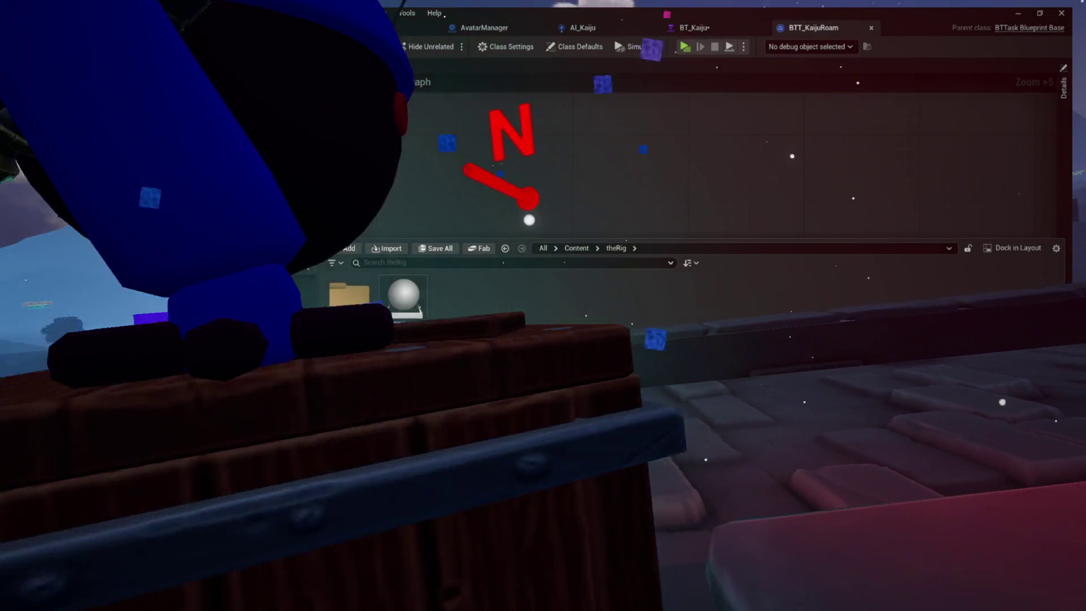
double_click(349, 298)
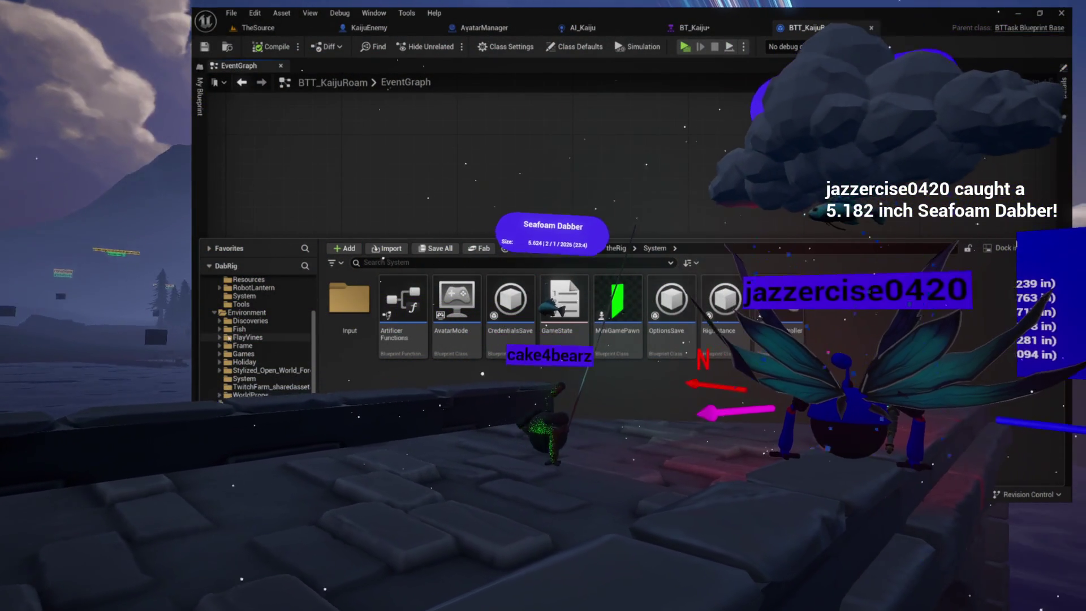
scroll(254, 339, "up", 2)
left_click(246, 314)
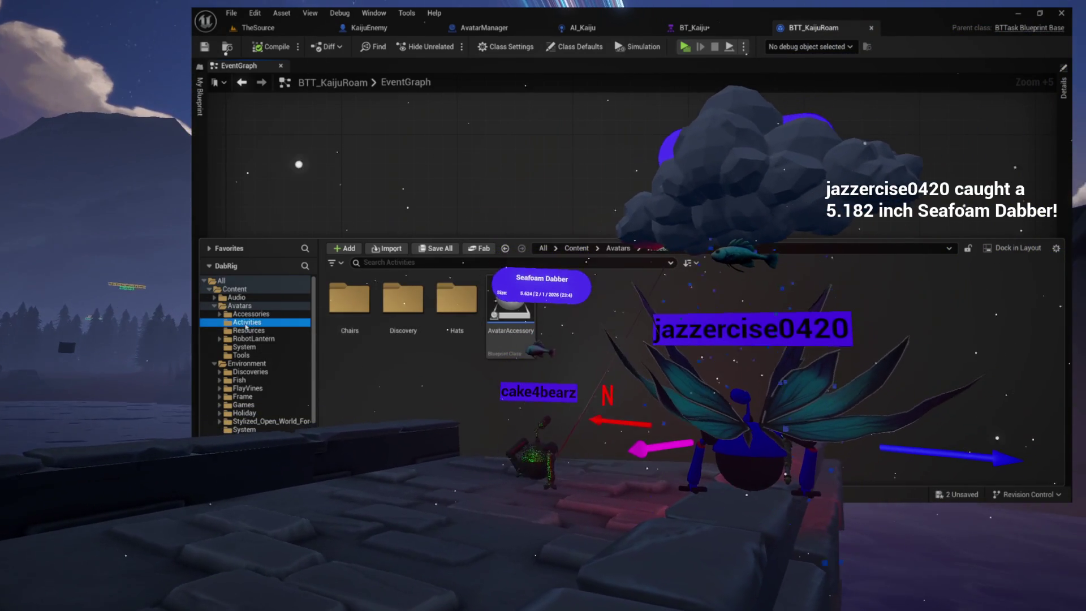
left_click(245, 338)
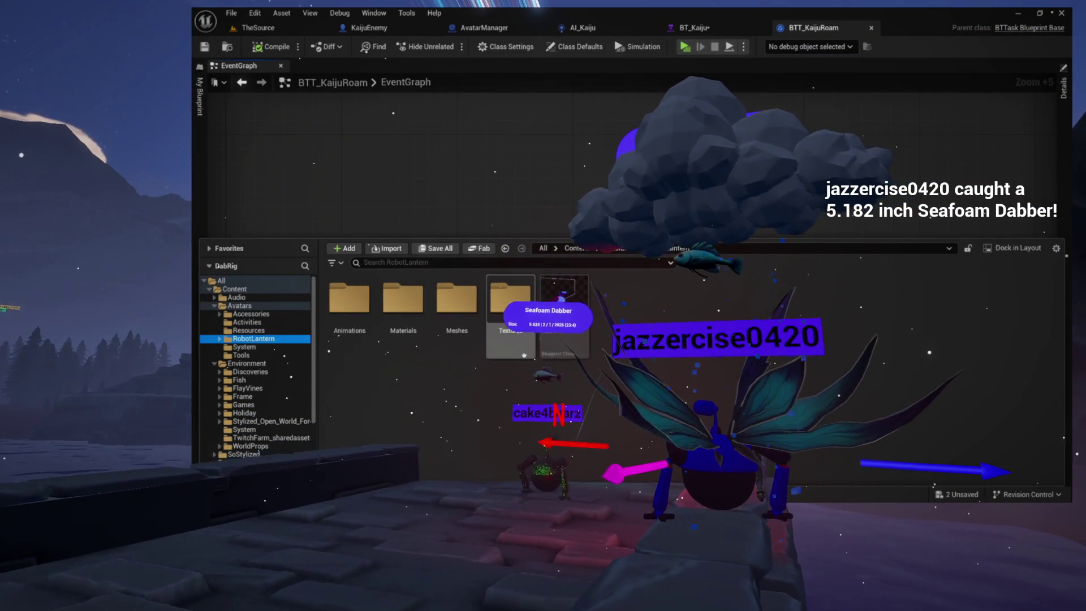
left_click(244, 347)
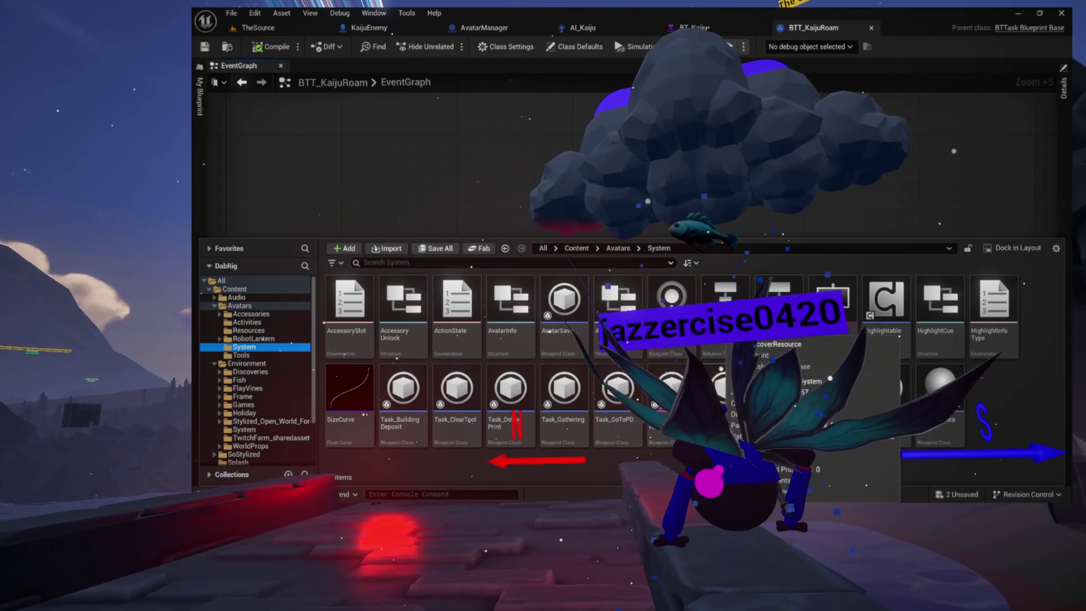
double_click(720, 368)
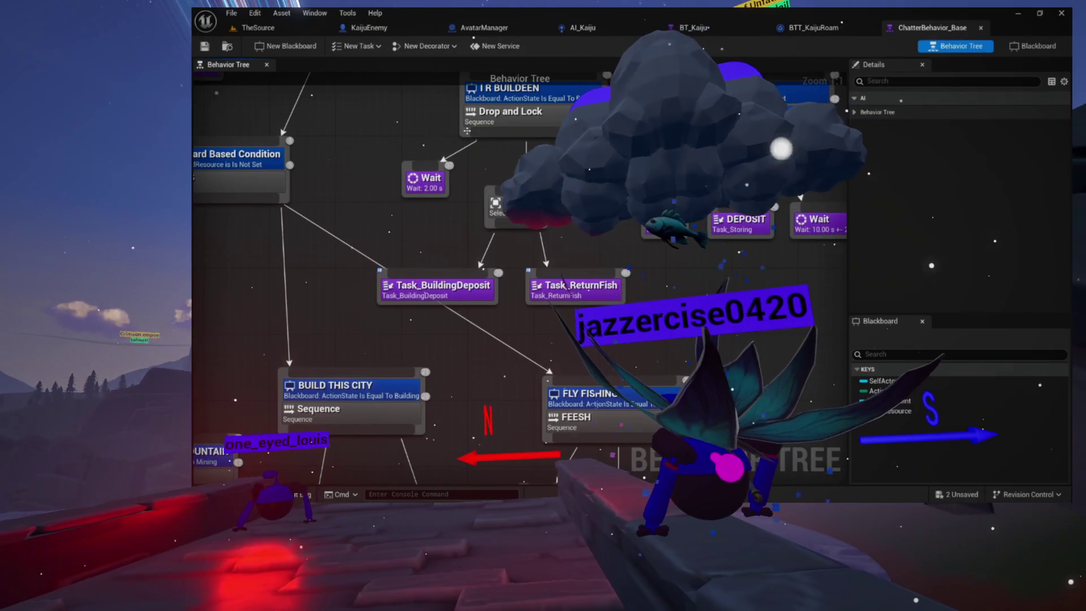
Inspect the I MAY ROAM node (Radius 2250, Move Offset 2000) and open its Task_RandomRoam blueprint
scroll(386, 255, "down", 4)
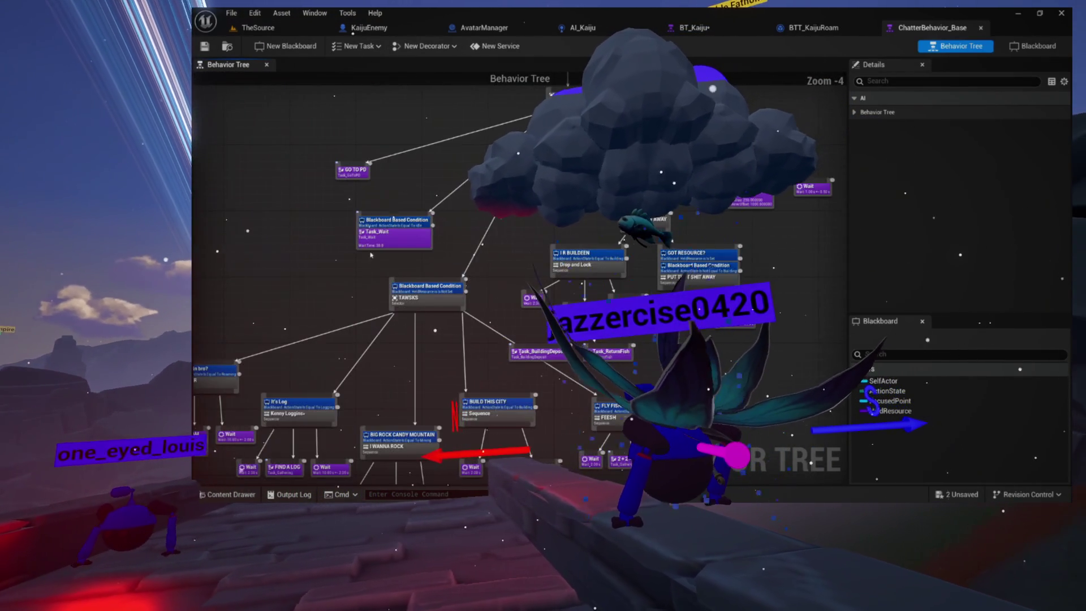
scroll(386, 255, "up", 4)
mouse_move(386, 255)
left_mouse_down()
mouse_move(243, 451)
mouse_move(268, 323)
mouse_move(432, 299)
mouse_move(541, 202)
left_mouse_up()
left_click(471, 226)
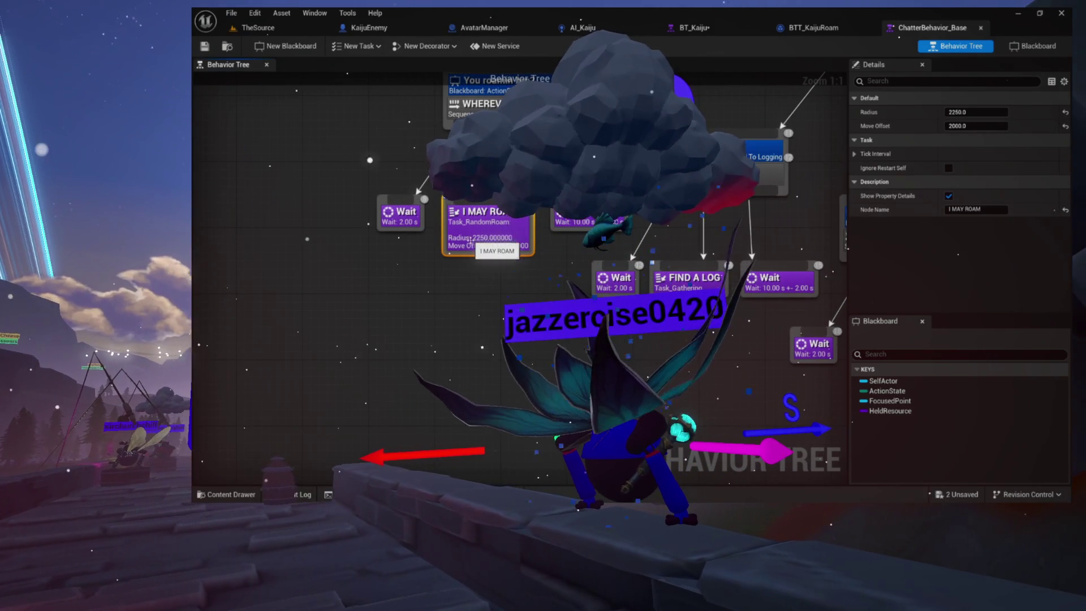
double_click(485, 231)
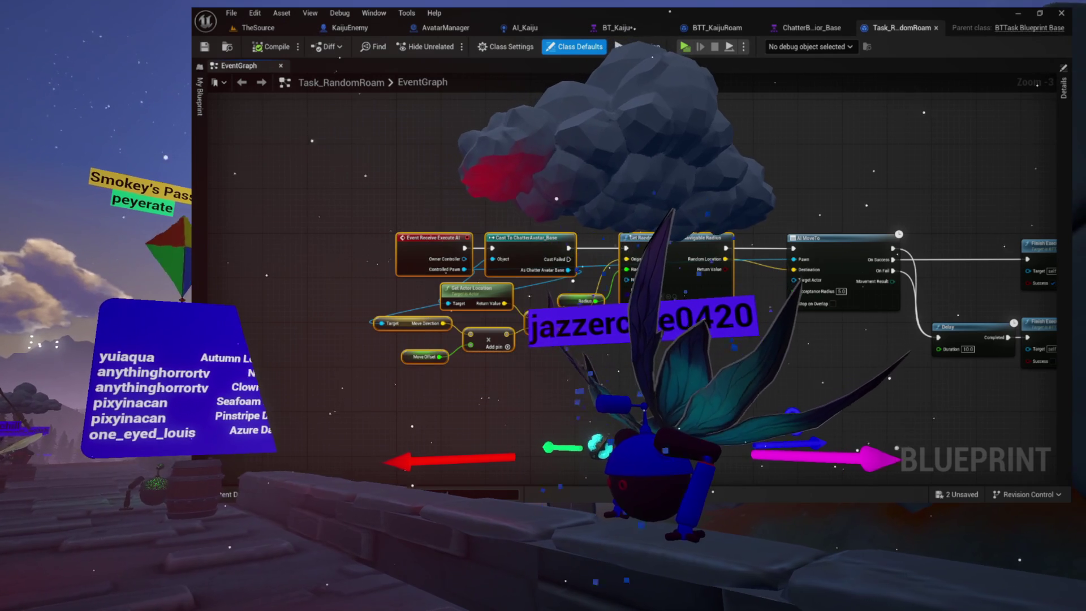
Review Task_RandomRoam's graph, then go back through ChatterBehavior_Base to BTT_KaijuRoam's EventGraph
scroll(640, 269, "up", 3)
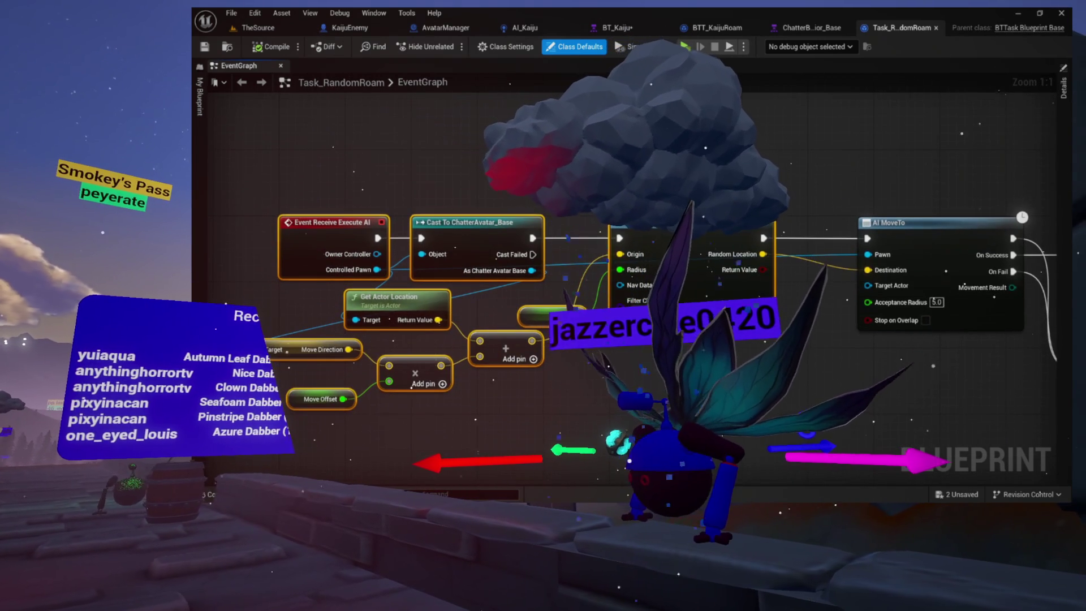
scroll(634, 306, "down", 3)
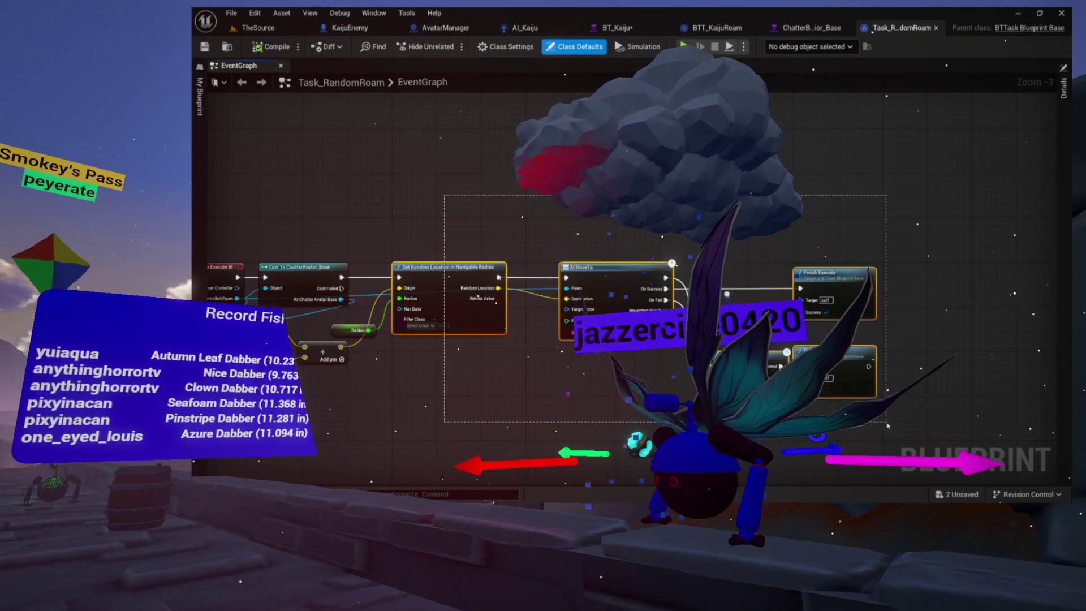
scroll(607, 355, "up", 5)
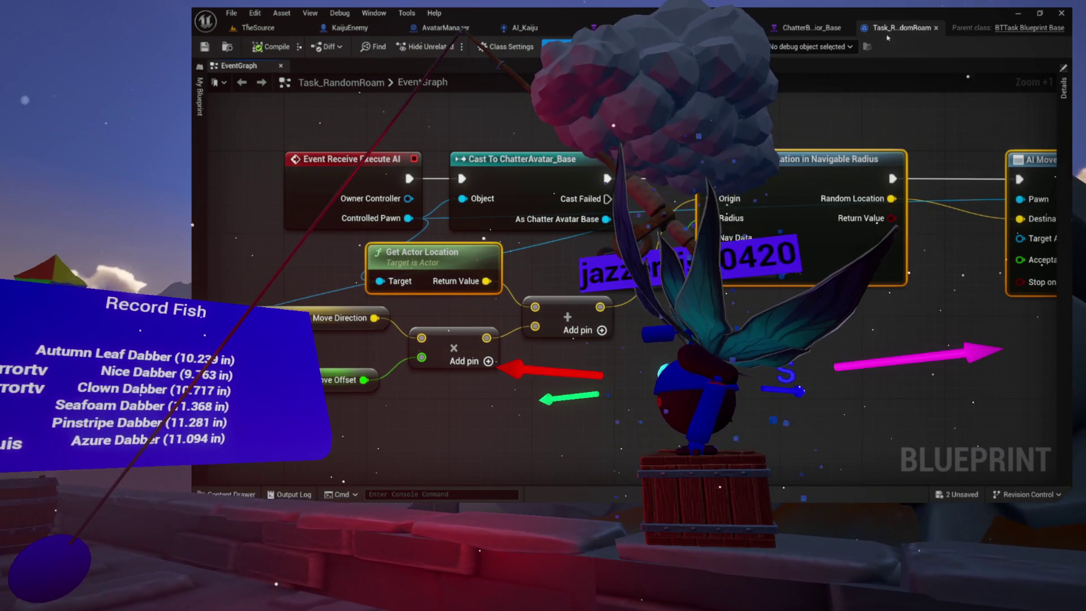
left_click(817, 29)
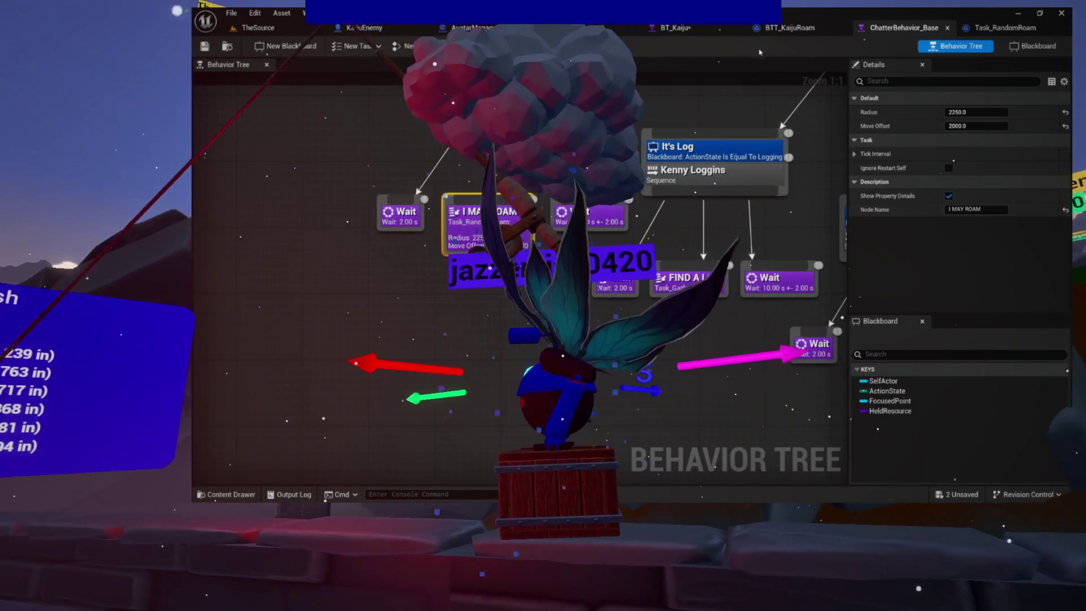
double_click(469, 218)
scroll(668, 237, "down", 5)
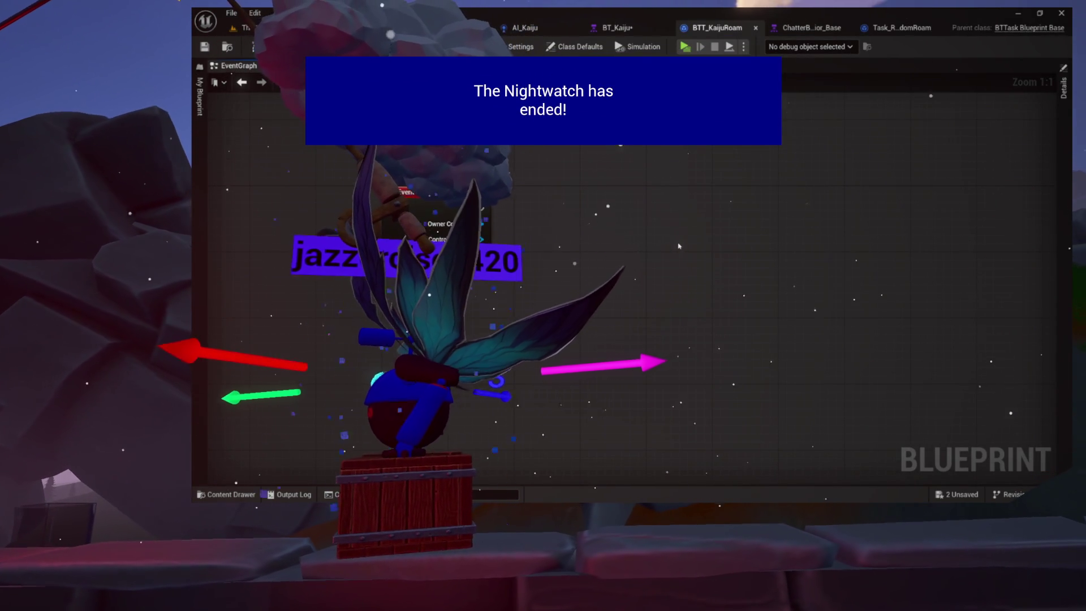
Paste the roam nodes after the event, feed Get Actor Location into Origin, set Radius 1000, and compile
key("ctrl+v")
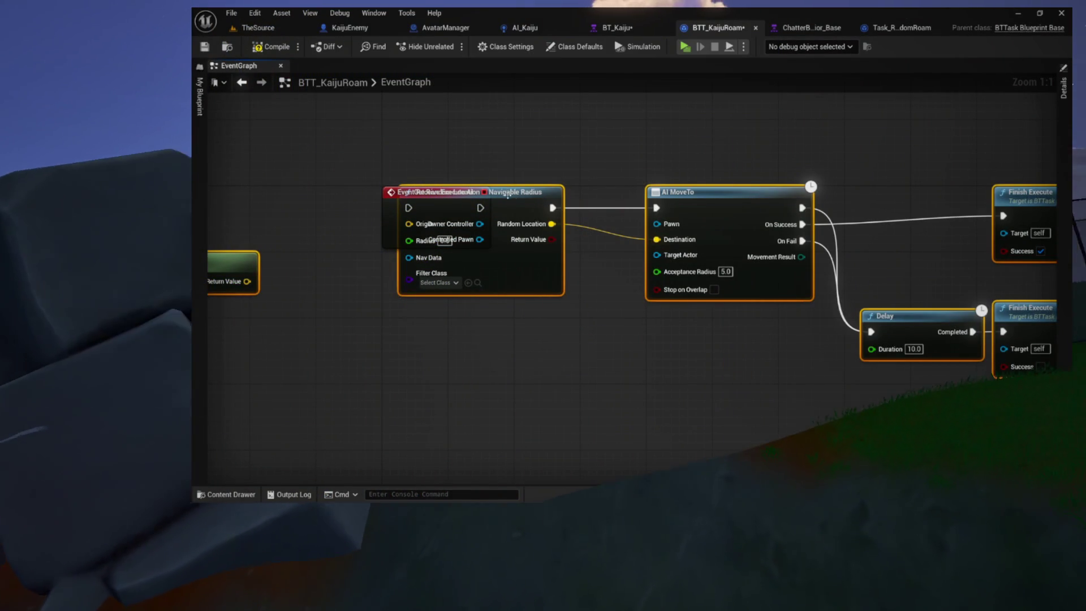
mouse_move(508, 197)
left_mouse_down()
mouse_move(656, 213)
mouse_move(698, 196)
mouse_move(688, 193)
left_mouse_up()
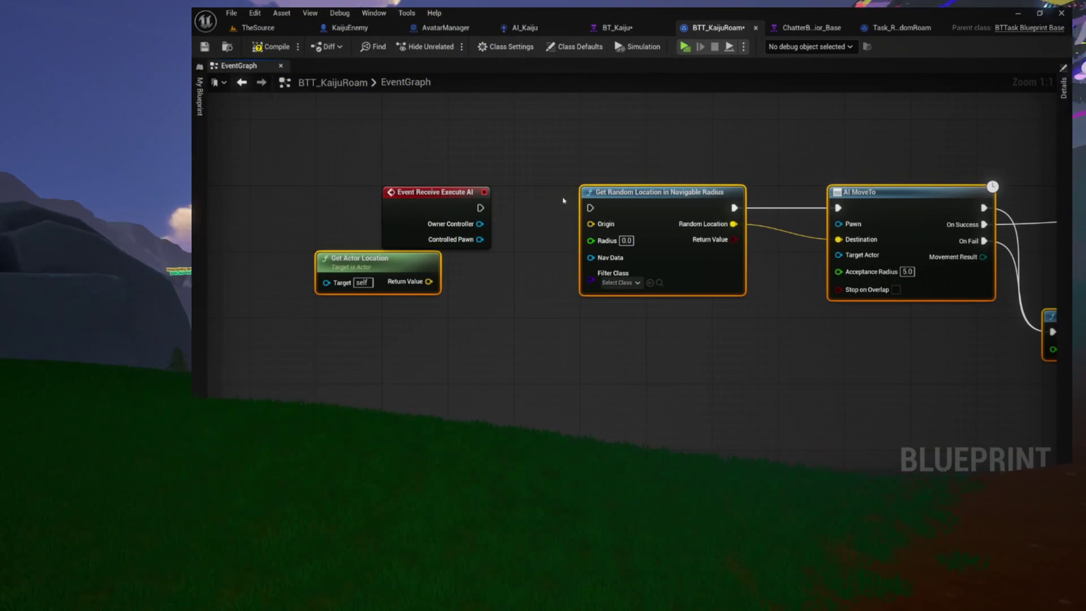
left_click_drag(480, 207, 557, 214)
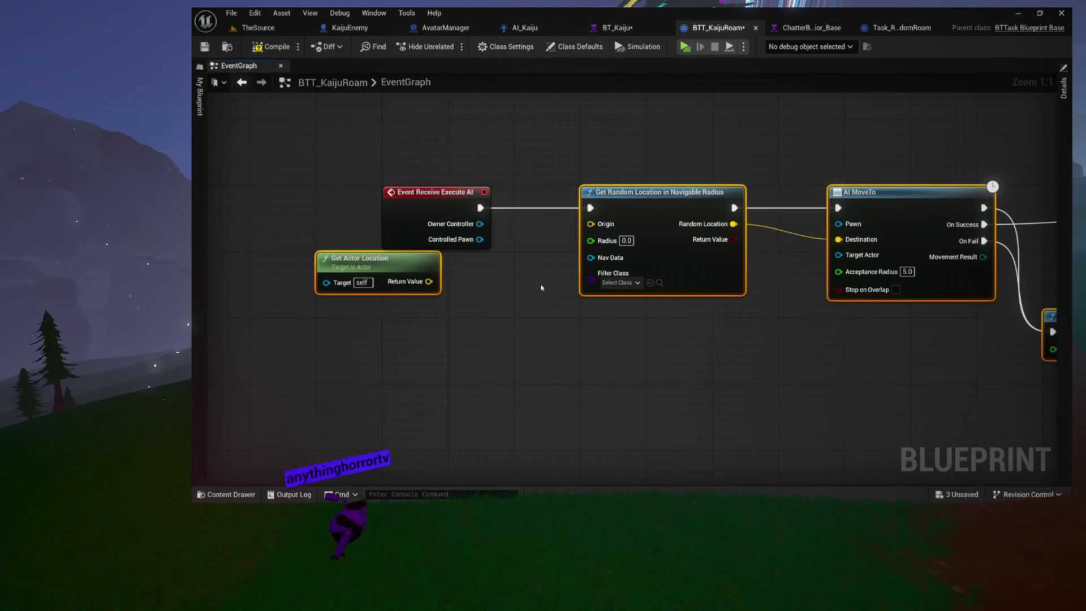
left_click(553, 289)
left_click_drag(443, 275, 604, 218)
left_click(641, 234)
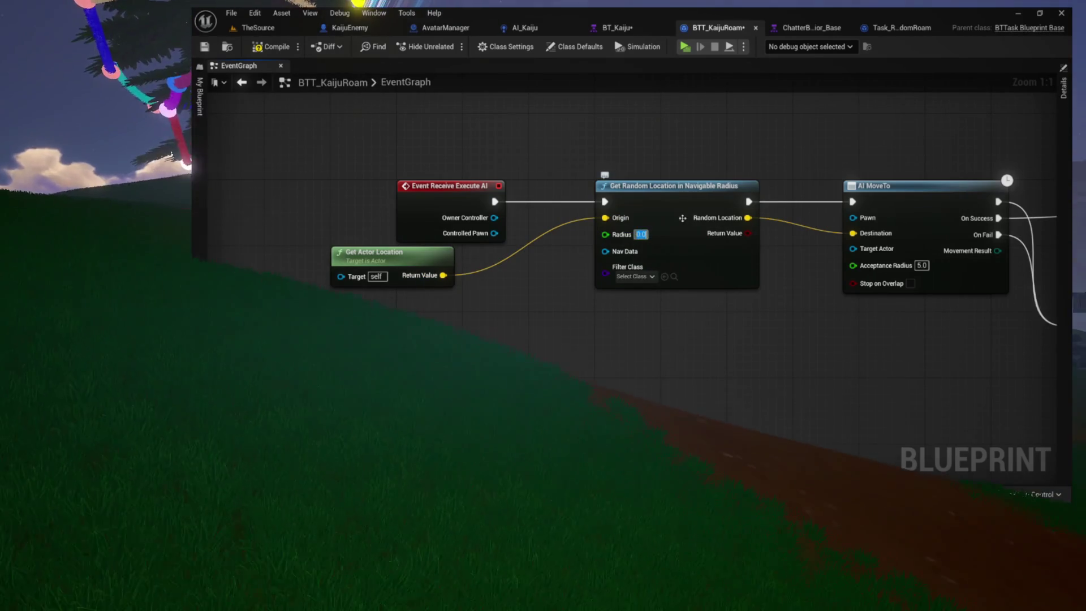
type("5")
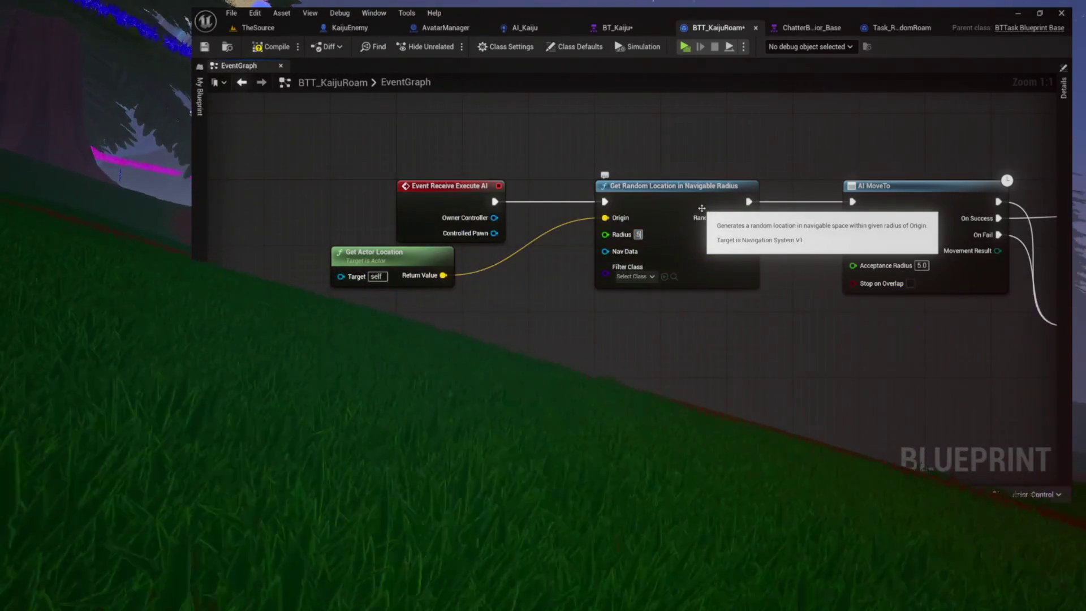
type("000.0")
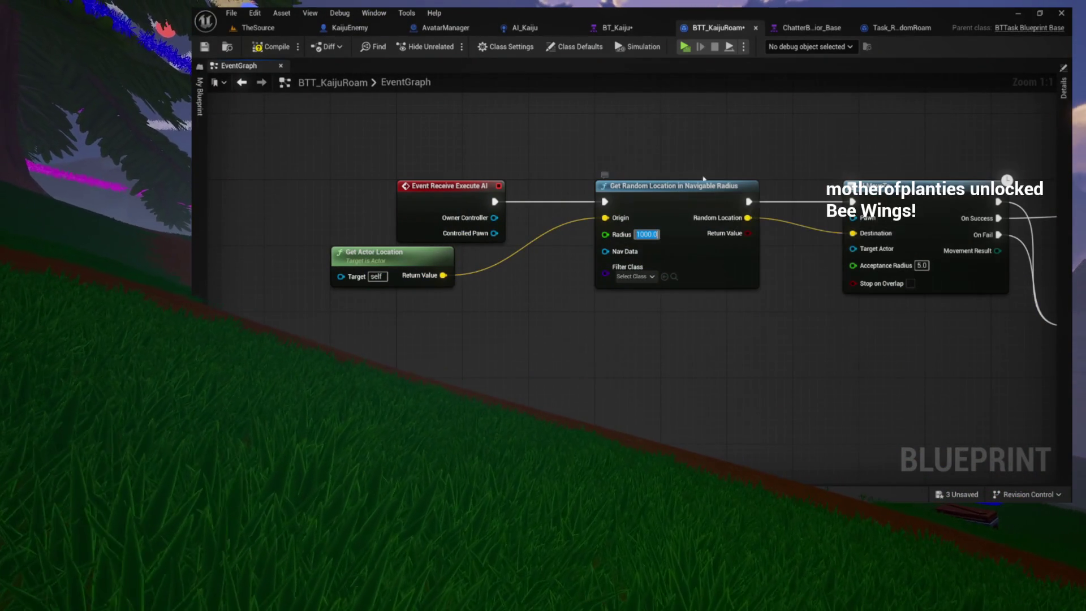
key("Return")
key("ctrl+s")
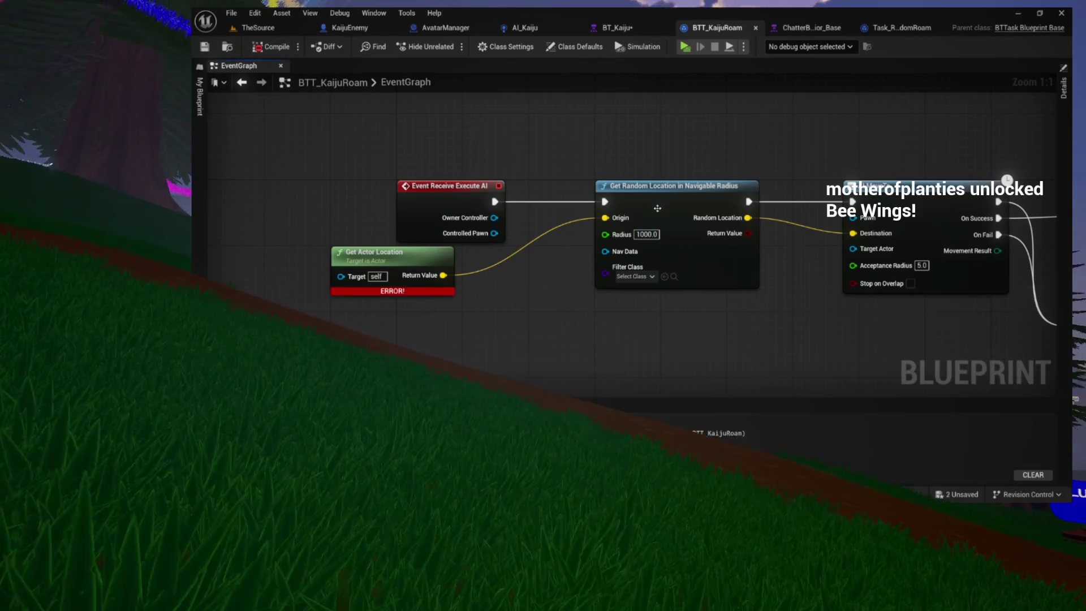
Tuck Get Actor Location under the event node and recompile with Controlled Pawn as its Target
left_click_drag(523, 322, 594, 240)
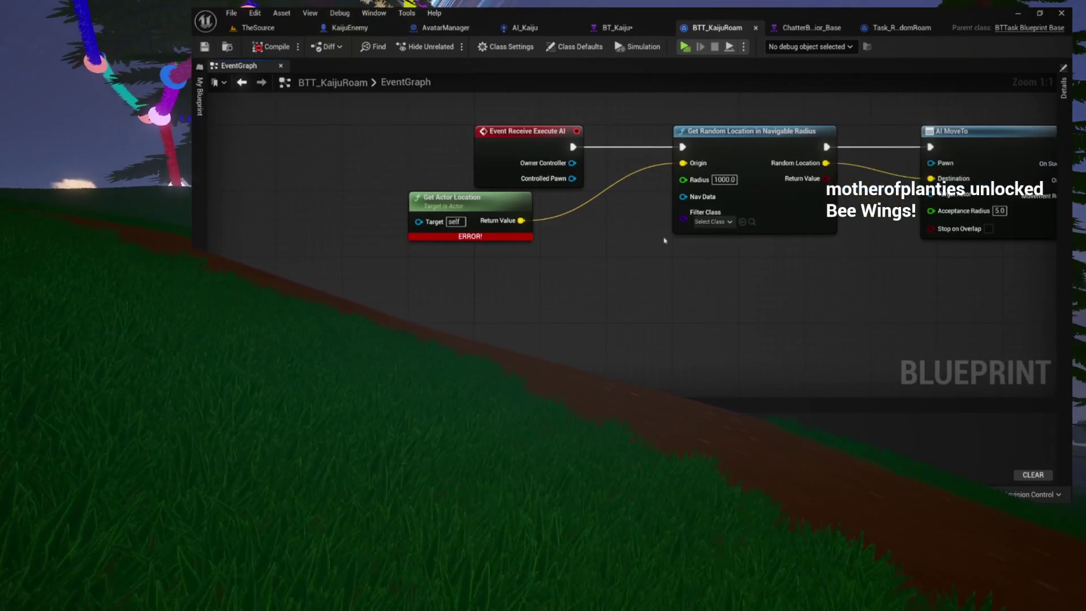
left_click_drag(447, 202, 553, 233)
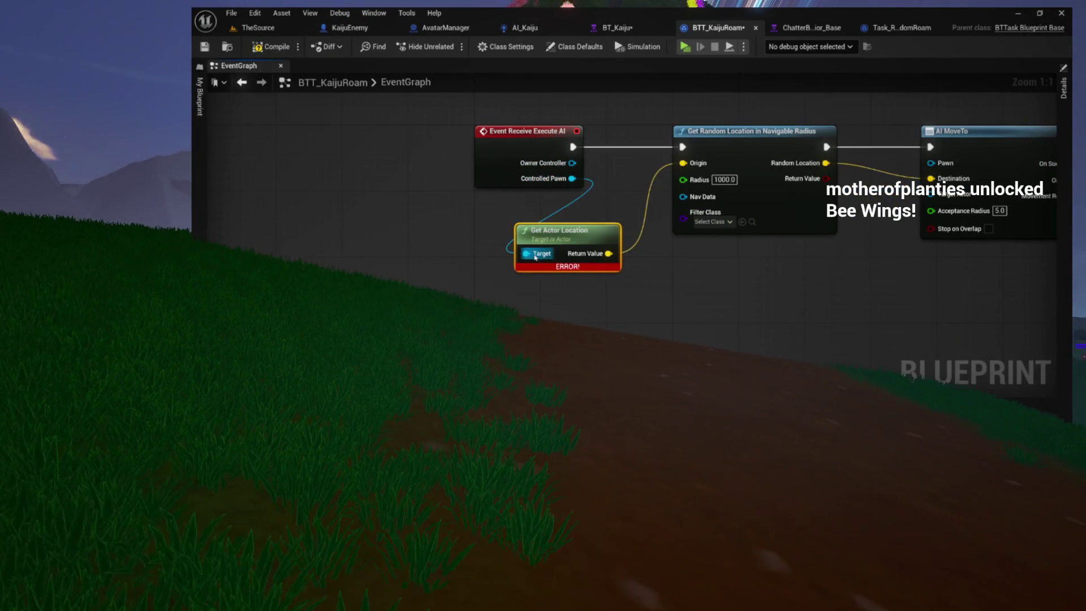
left_click_drag(560, 241, 519, 208)
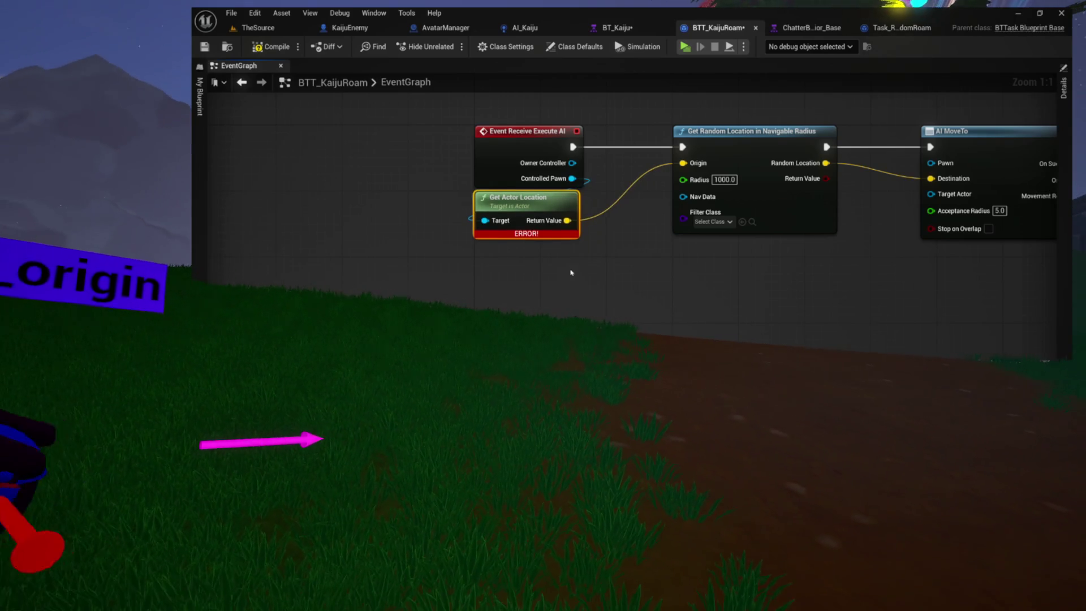
key("Home")
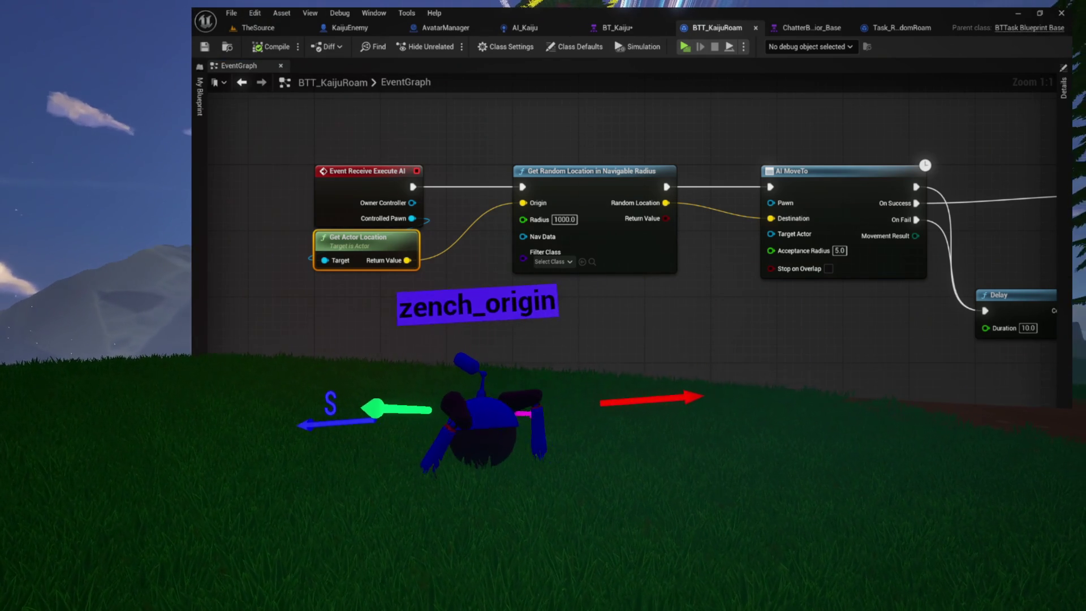
Check that AI MoveTo's success path reaches Finish Execute and failure hits a 10.0-second Delay, then Finish Execute
left_click_drag(526, 323, 419, 306)
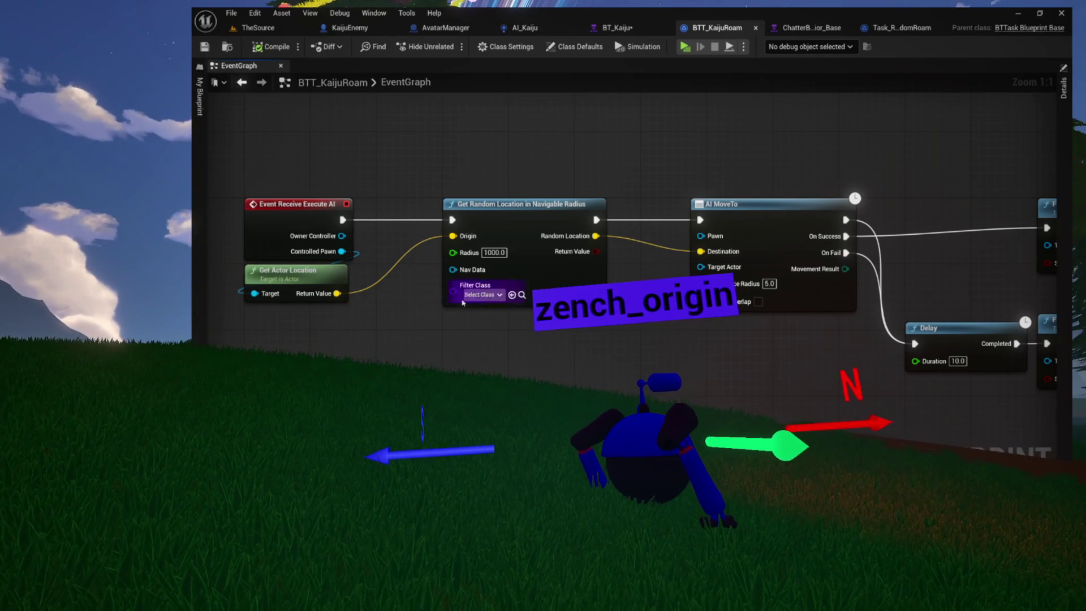
left_click_drag(436, 300, 512, 301)
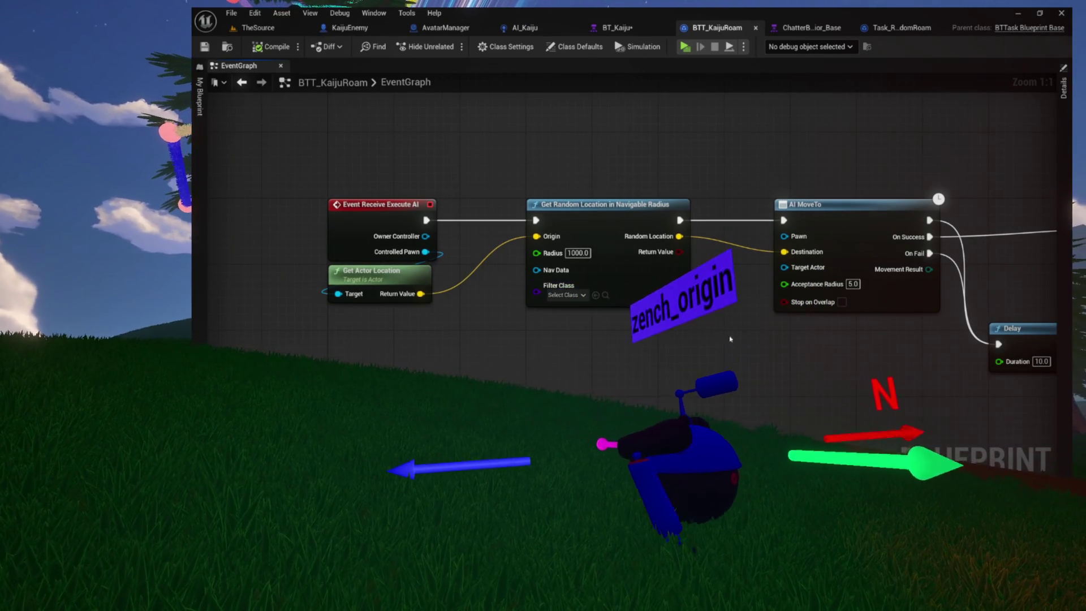
left_click_drag(728, 338, 616, 338)
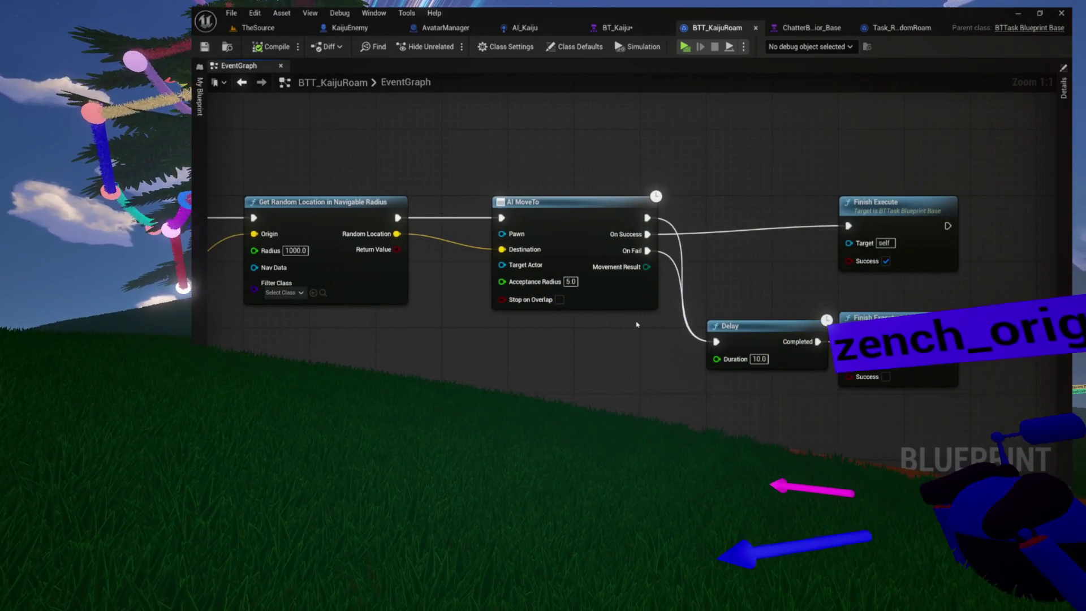
left_click(774, 250)
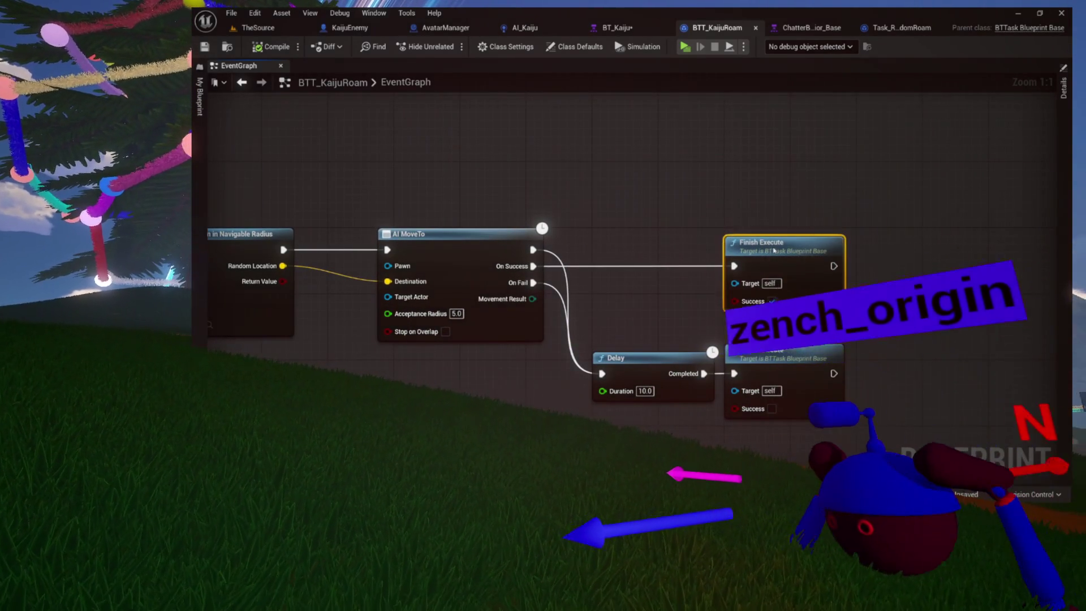
left_click_drag(660, 245, 737, 235)
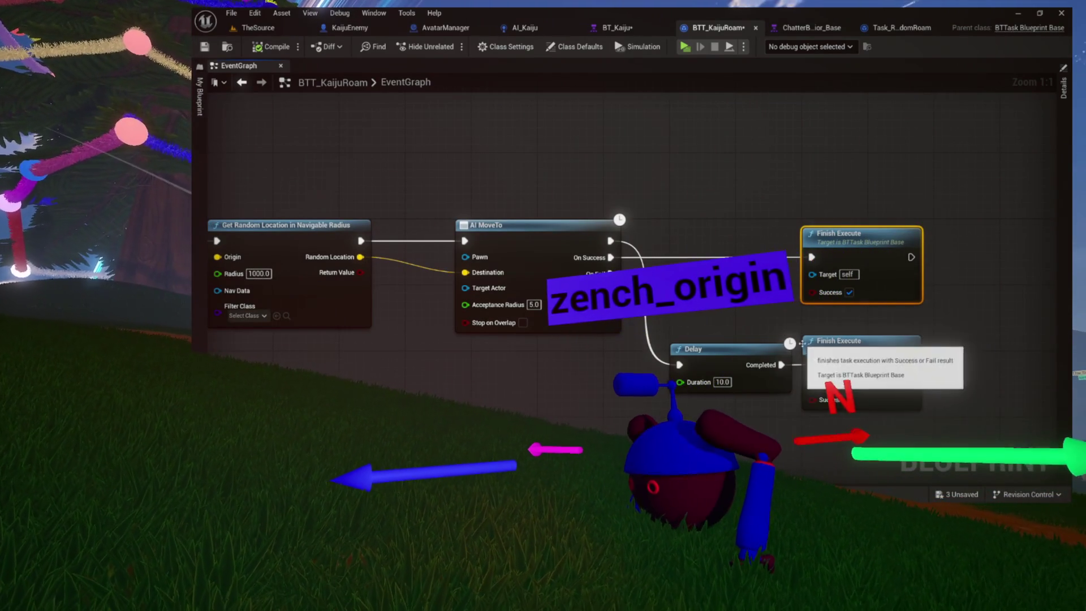
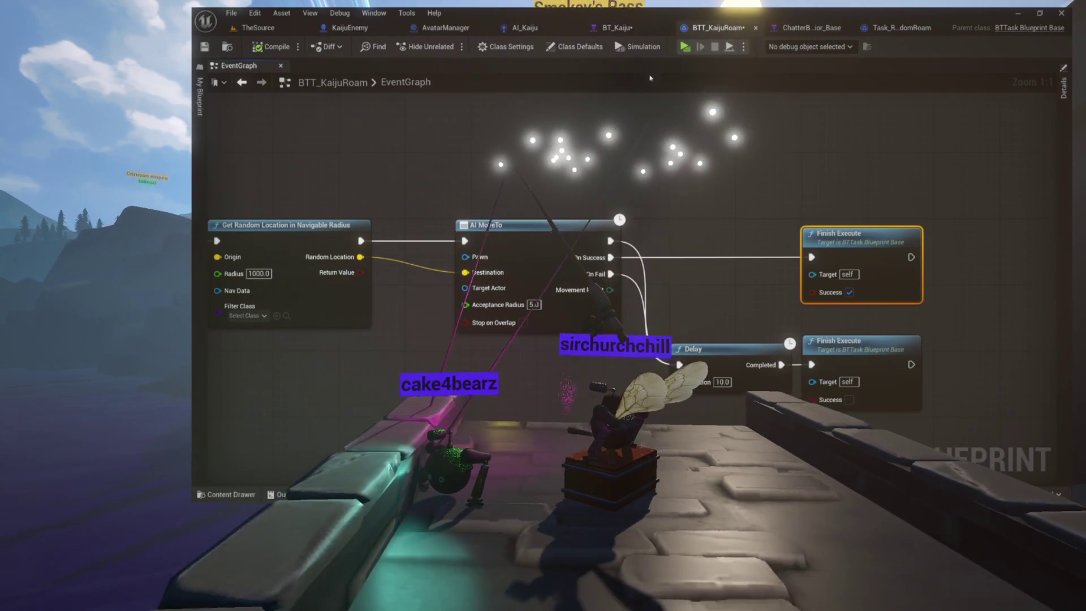
Select AI MoveTo, Delay and both Finish Execute nodes and shift them into a tidier layout
mouse_move(642, 134)
left_mouse_down()
mouse_move(1027, 121)
mouse_move(593, 147)
mouse_move(545, 162)
mouse_move(446, 153)
left_mouse_up()
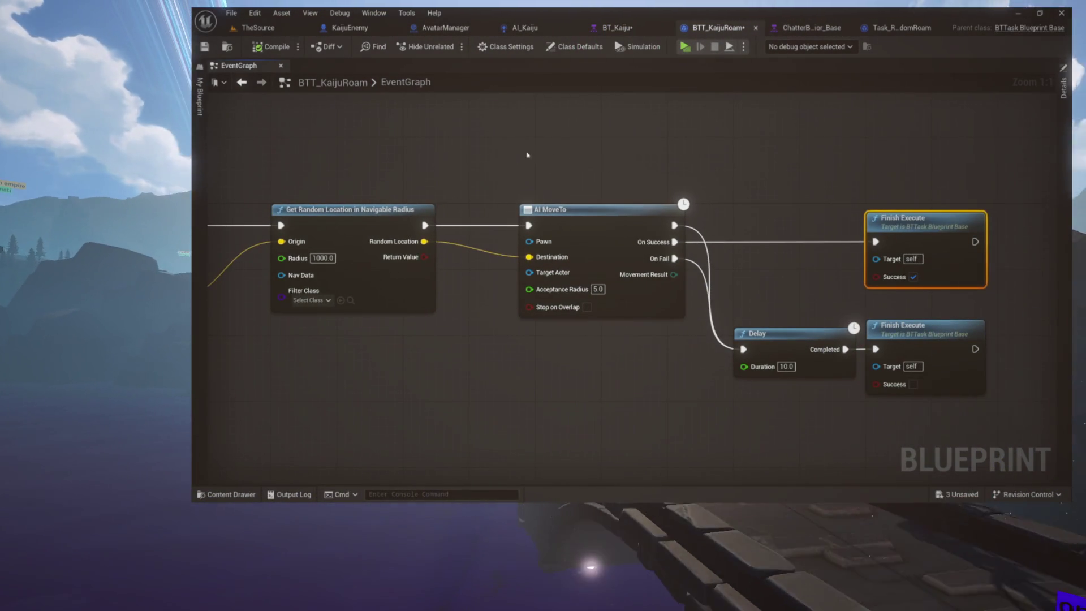
left_click_drag(611, 181, 904, 367)
mouse_move(585, 213)
left_mouse_down()
mouse_move(601, 213)
mouse_move(469, 190)
left_mouse_up()
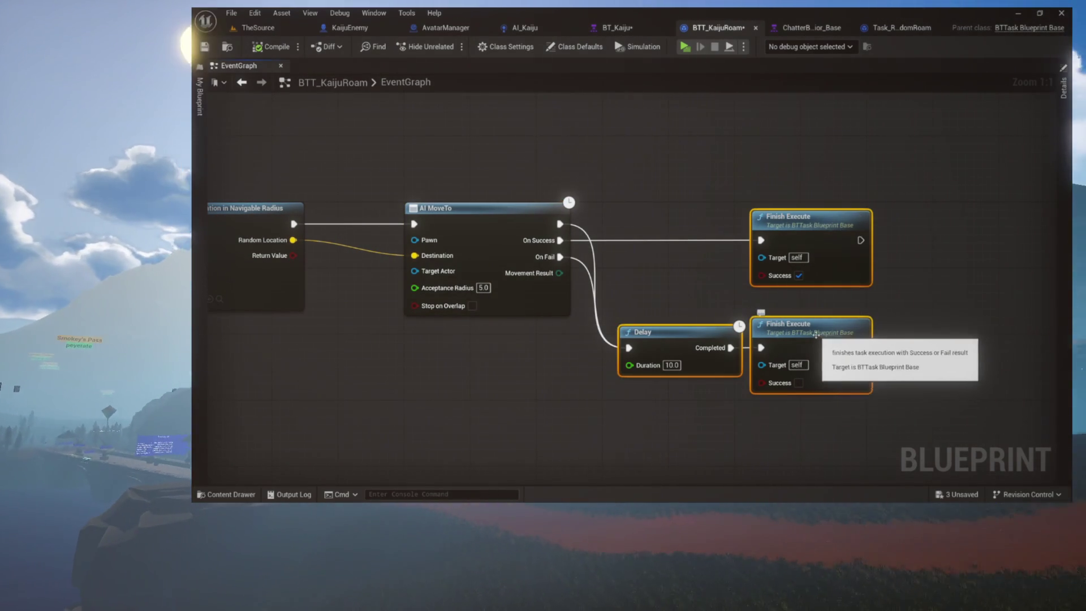
left_click_drag(818, 335, 804, 334)
Pan across the BTT_KaijuRoam graph to check the layout, then bring up ChatterBehavior_Base
mouse_move(379, 365)
left_mouse_down()
mouse_move(545, 375)
mouse_move(603, 358)
mouse_move(665, 377)
mouse_move(630, 412)
mouse_move(793, 412)
left_mouse_up()
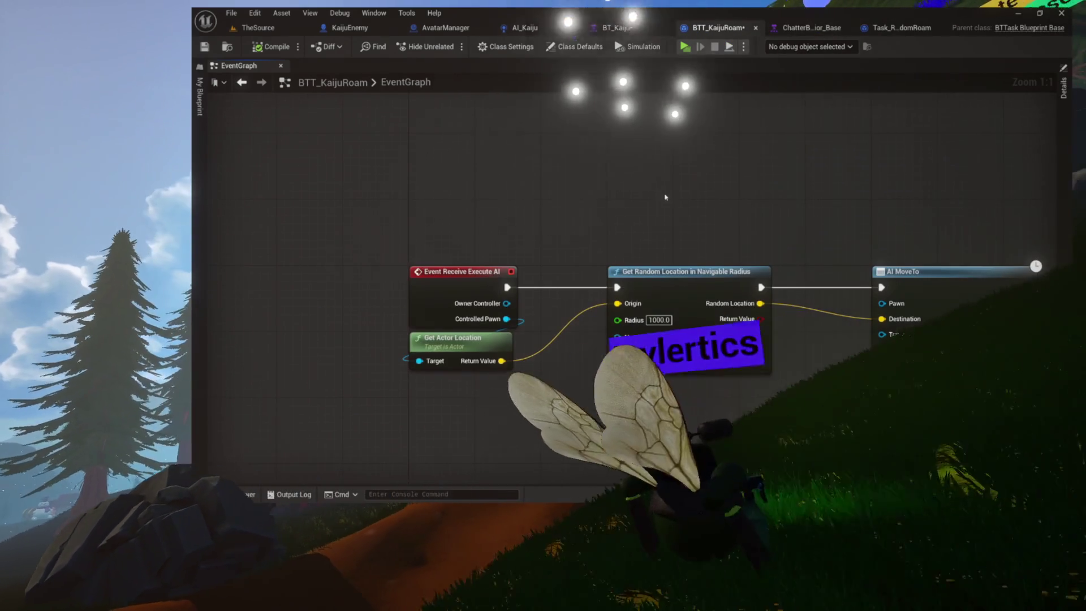
left_click_drag(664, 196, 696, 133)
left_click_drag(660, 359, 498, 349)
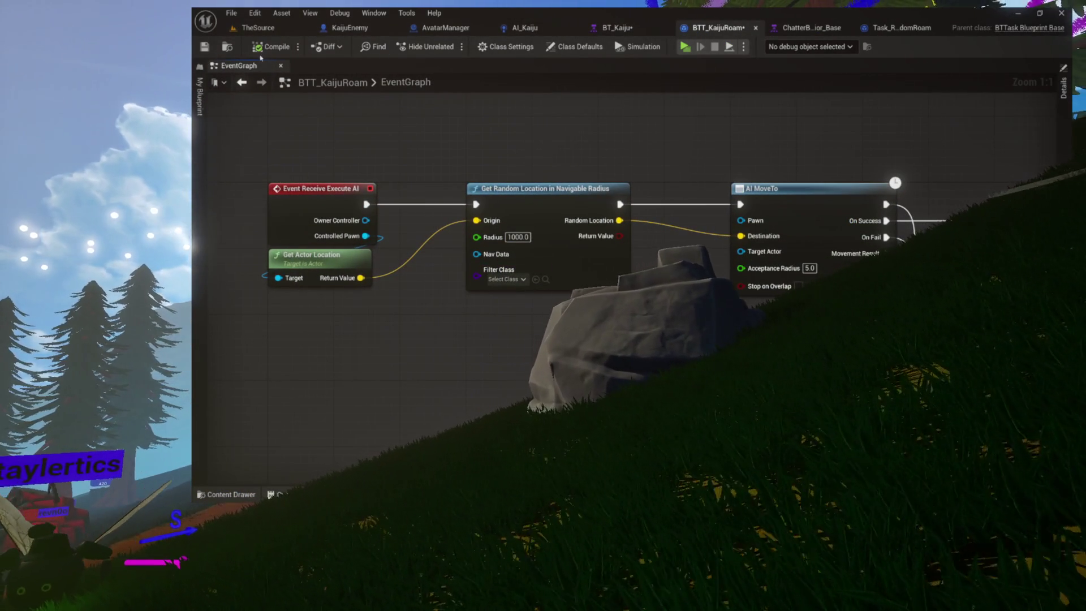
left_click(816, 34)
Review ChatterBehavior_Base's BIG ROCK CANDY MOUNTAIN branch, then return to BTT_KaijuRoam
left_click(831, 31)
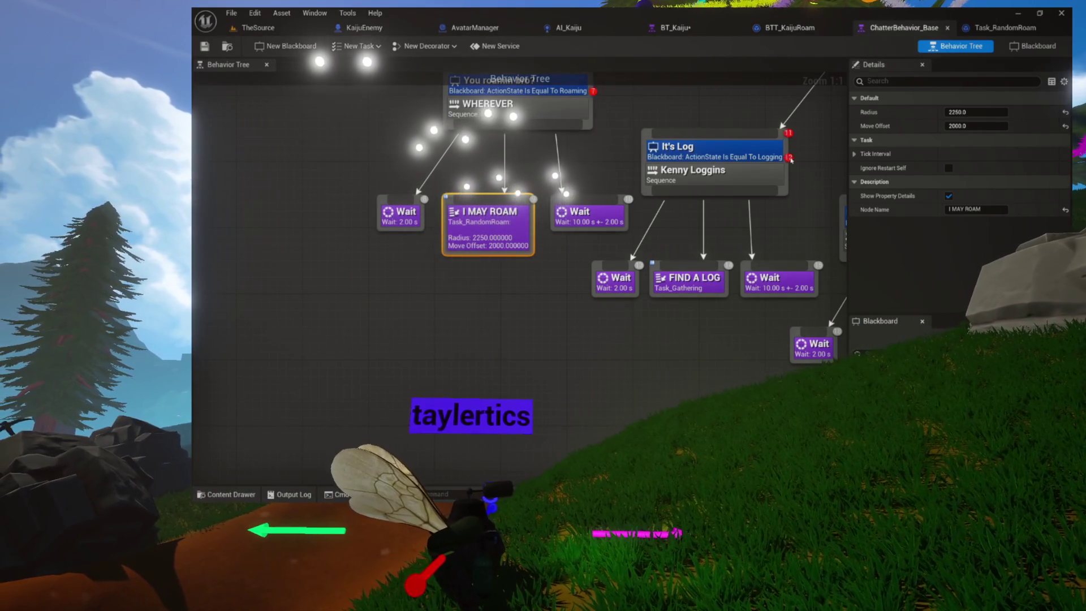
left_click_drag(697, 232, 568, 252)
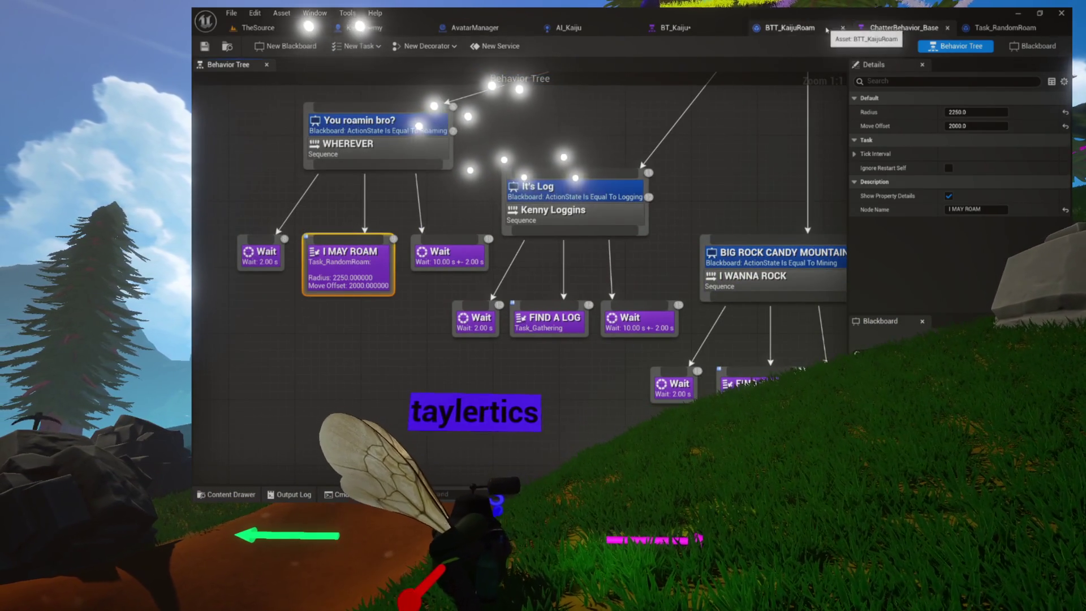
left_click(825, 30)
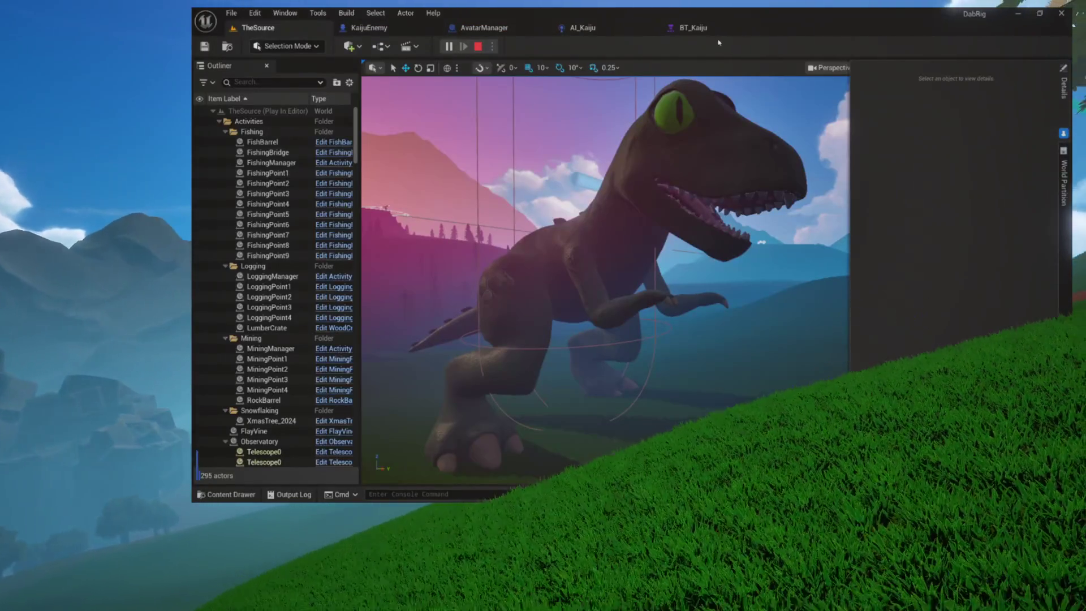
Inspect the KaijuEnemy and MiniGamePawn0 actors' details in the running session
left_click(721, 33)
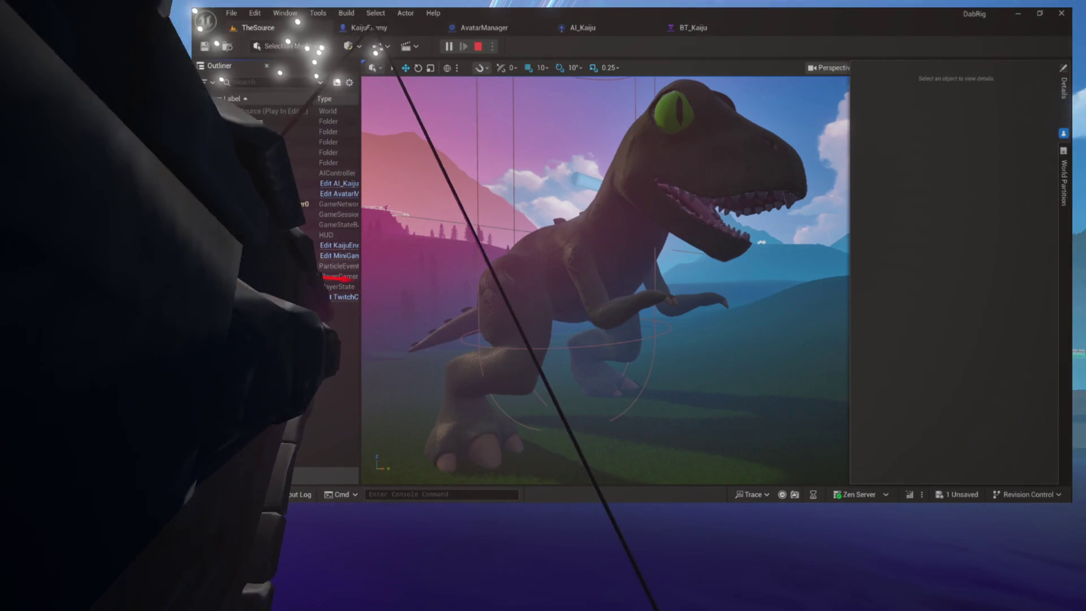
left_click(355, 245)
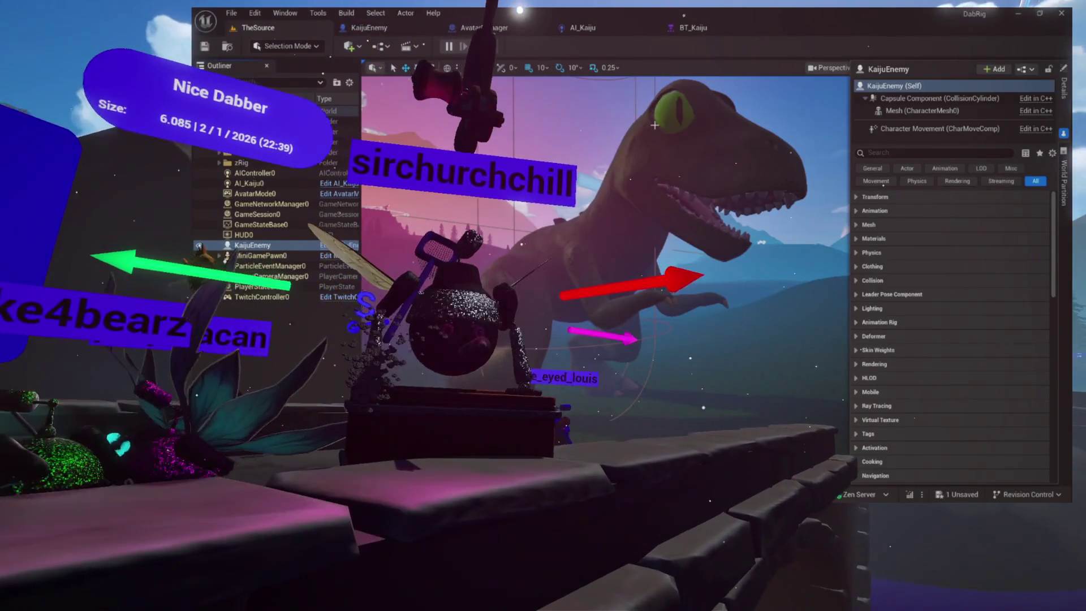
left_click(693, 27)
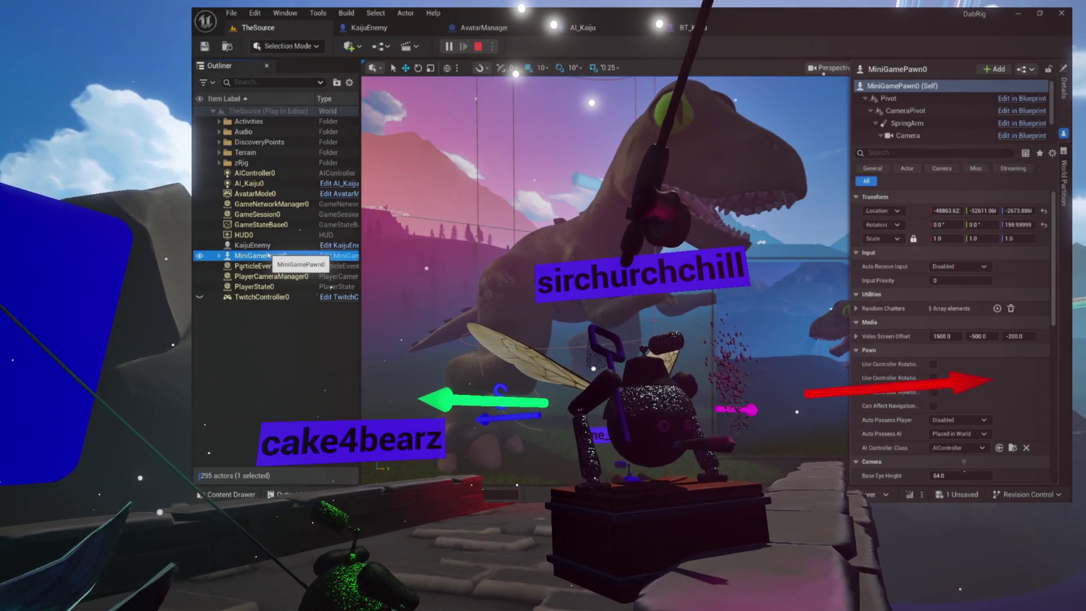
left_click(255, 245)
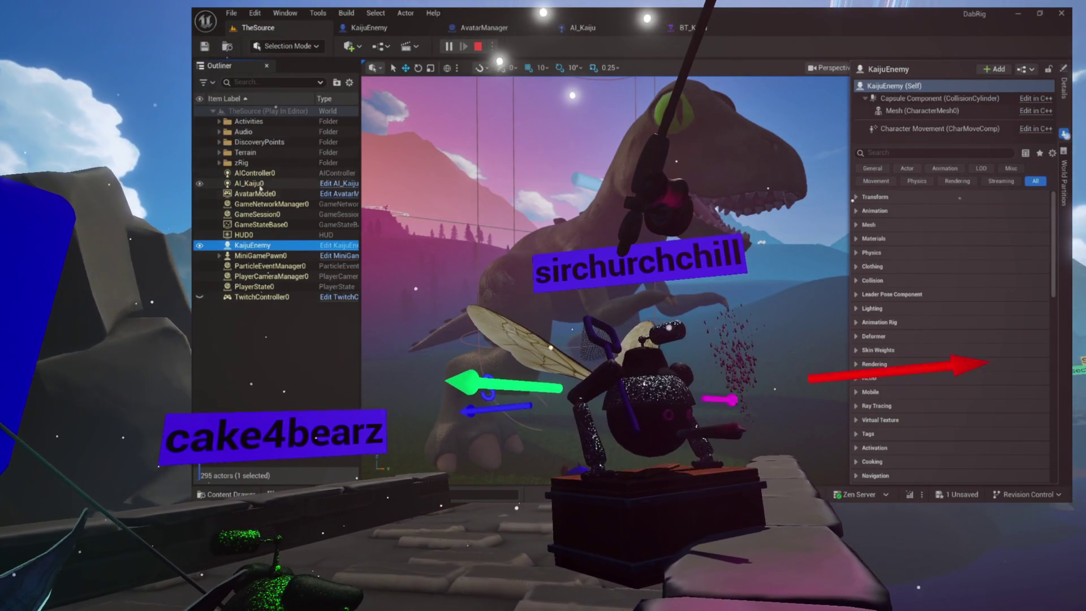
Inspect the AI_Kaiju0 and AIController0 details, then stop the play session
left_click(253, 185)
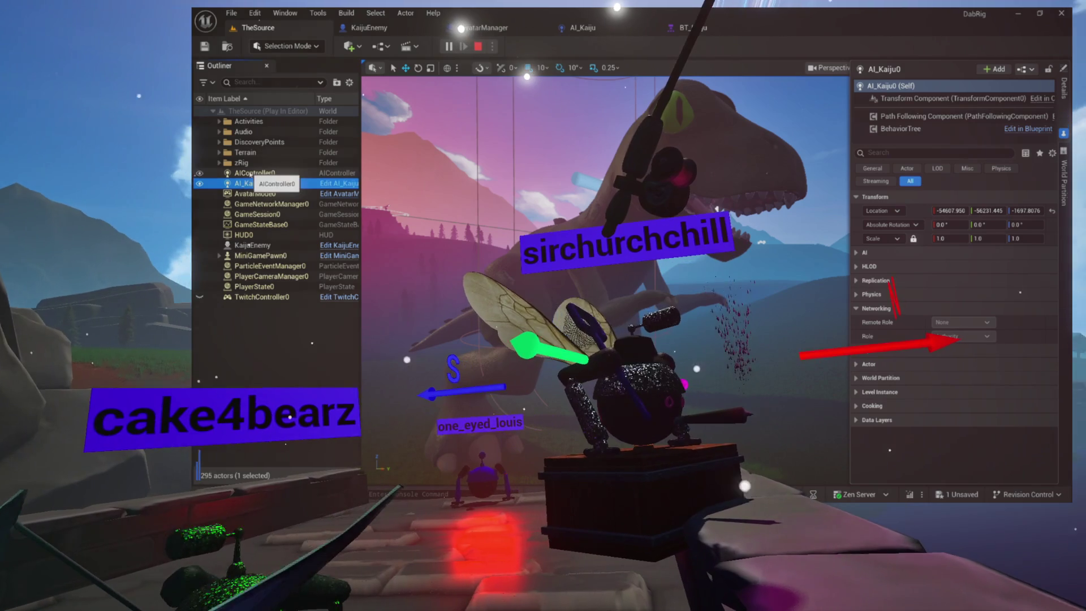
left_click(251, 174)
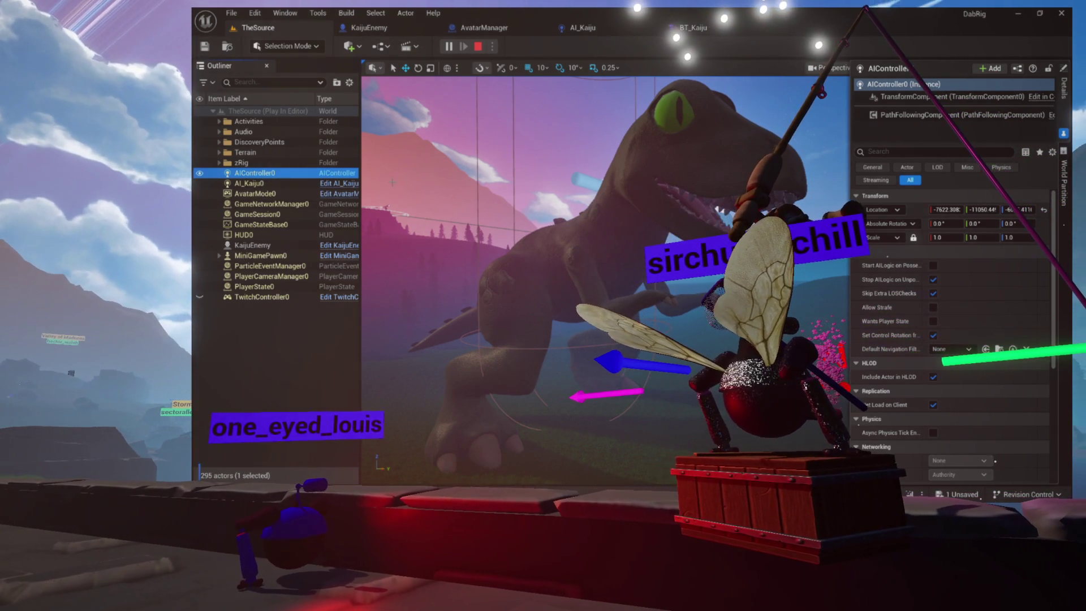
scroll(932, 326, "down", 10)
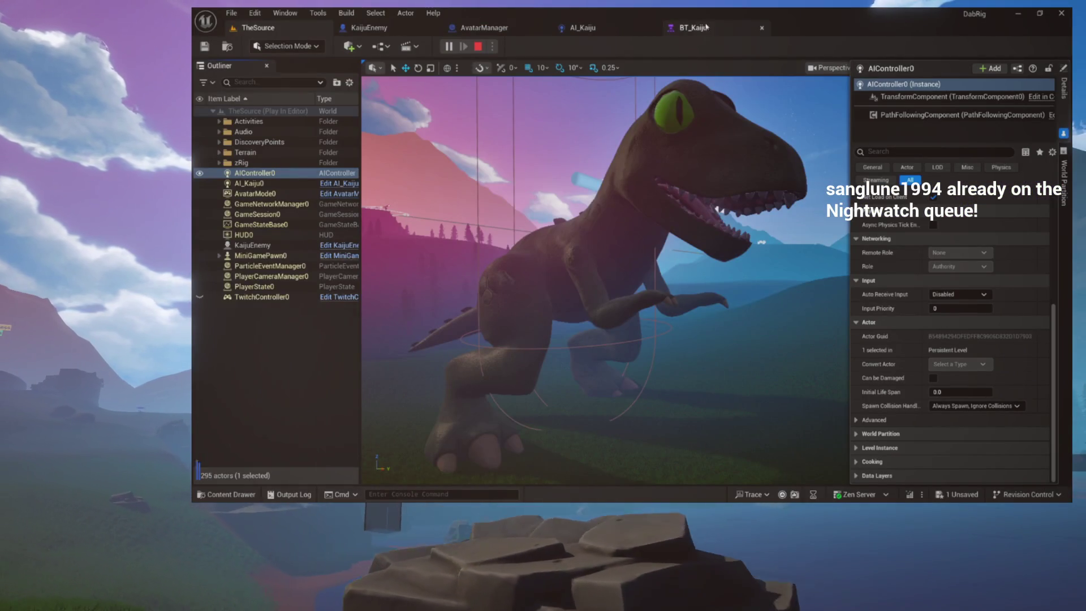
left_click(706, 26)
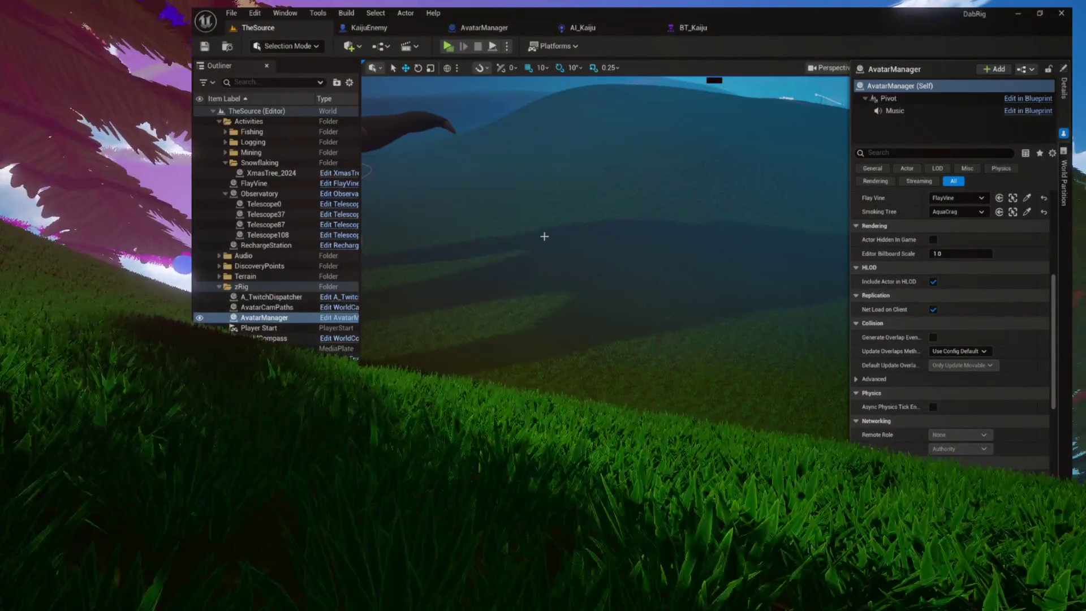
Show the navmesh overlay and raise the KaijuEnemy dinosaur higher above the terrain
key("p")
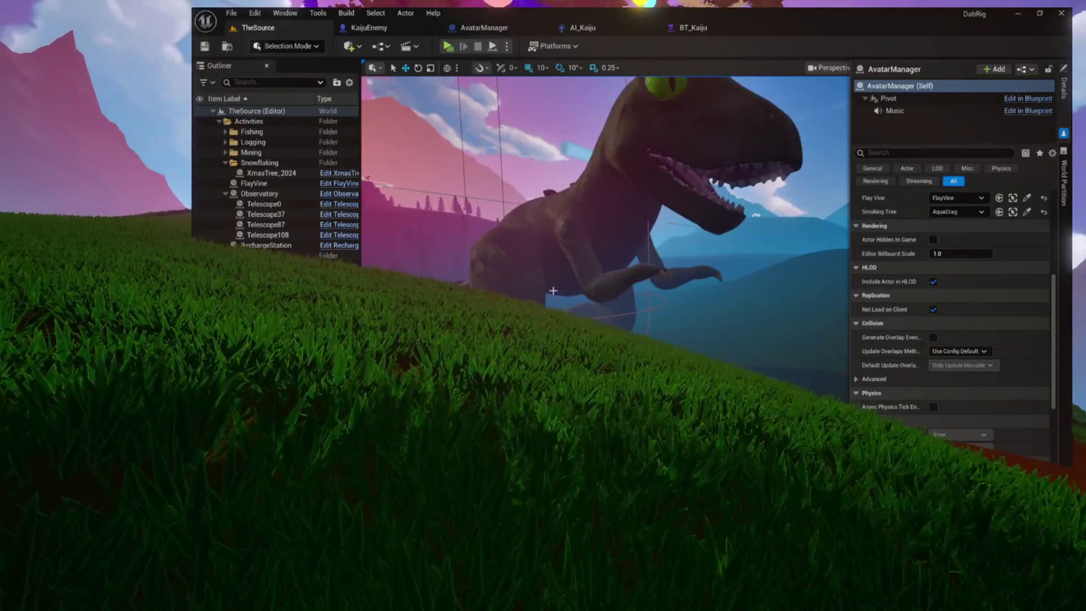
left_click(541, 261)
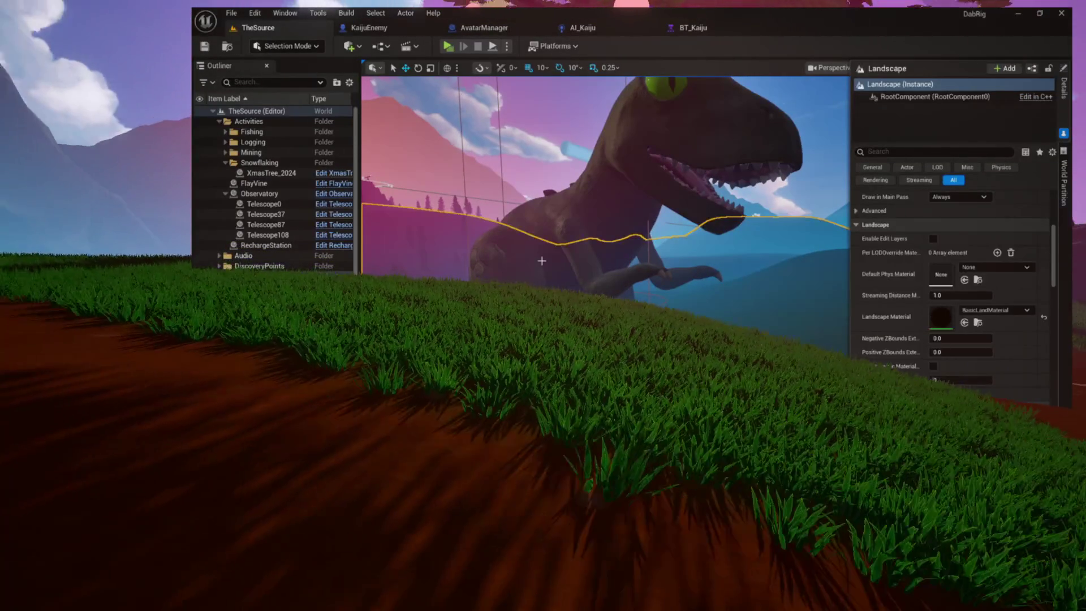
left_click(622, 226)
left_click_drag(563, 119, 559, 76)
Save the level and bring up the AvatarManager and AI_Kaiju blueprints
left_click(211, 49)
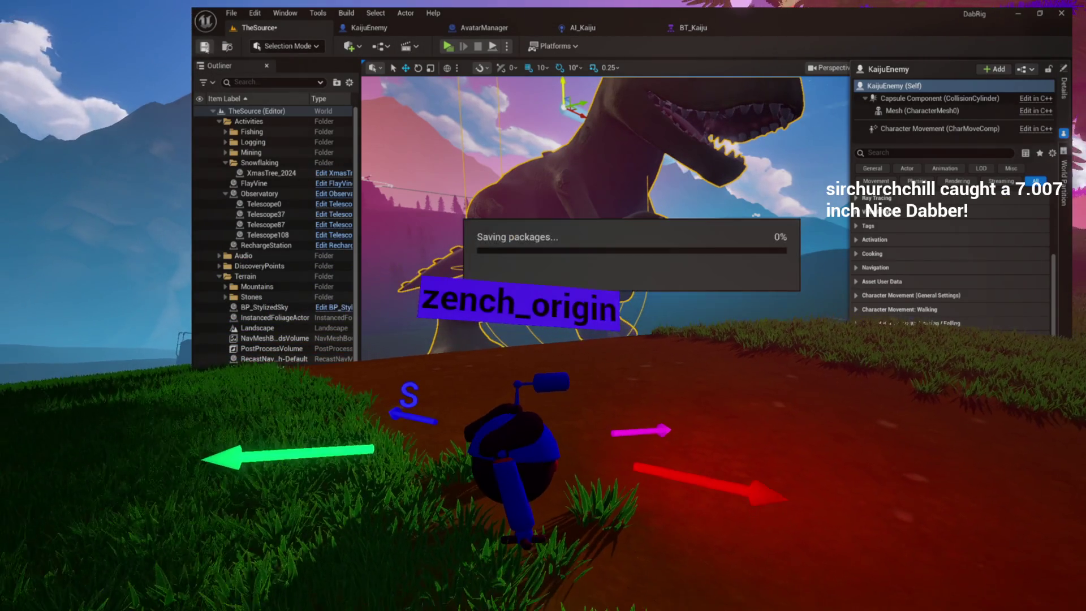
left_click(475, 29)
left_click(582, 28)
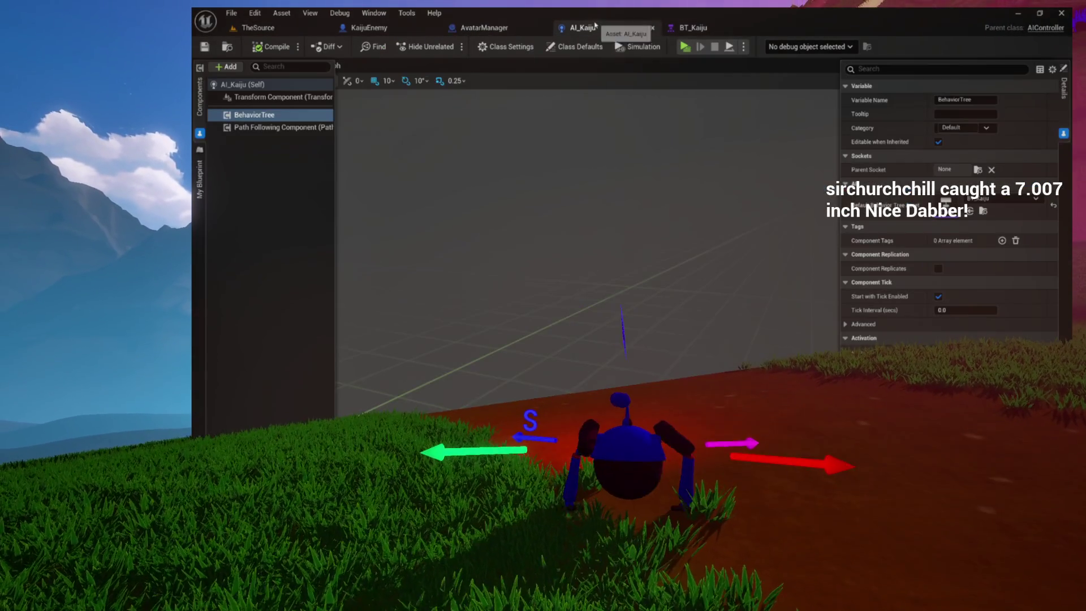
Open BTT_KaijuRoam's event graph from the BT_Kaiju behavior tree
left_click(723, 30)
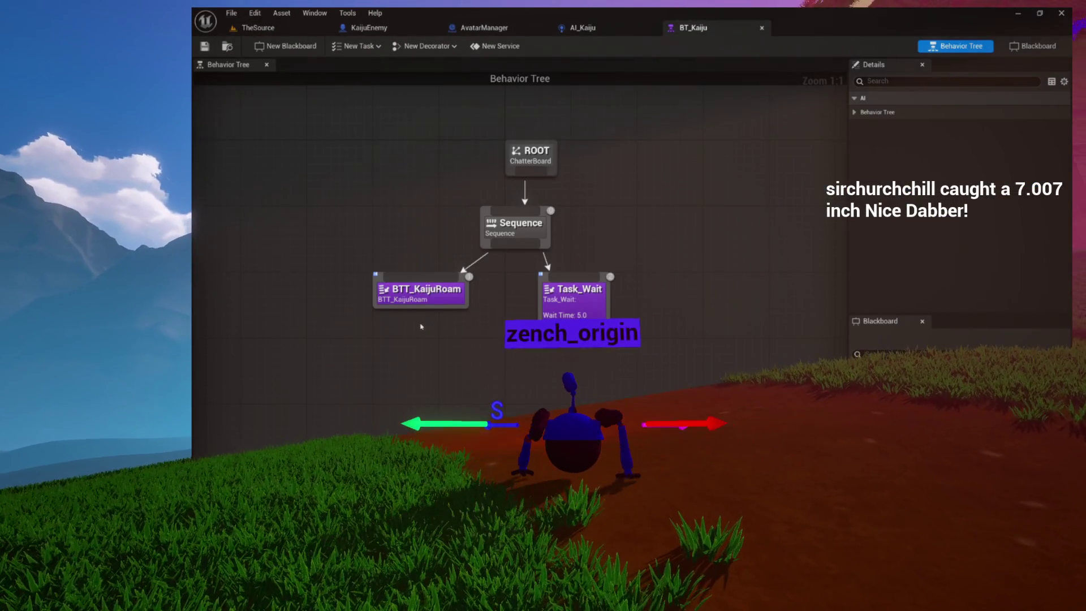
double_click(431, 287)
mouse_move(240, 128)
left_mouse_down()
mouse_move(500, 269)
mouse_move(646, 255)
left_mouse_up()
scroll(647, 255, "up", 7)
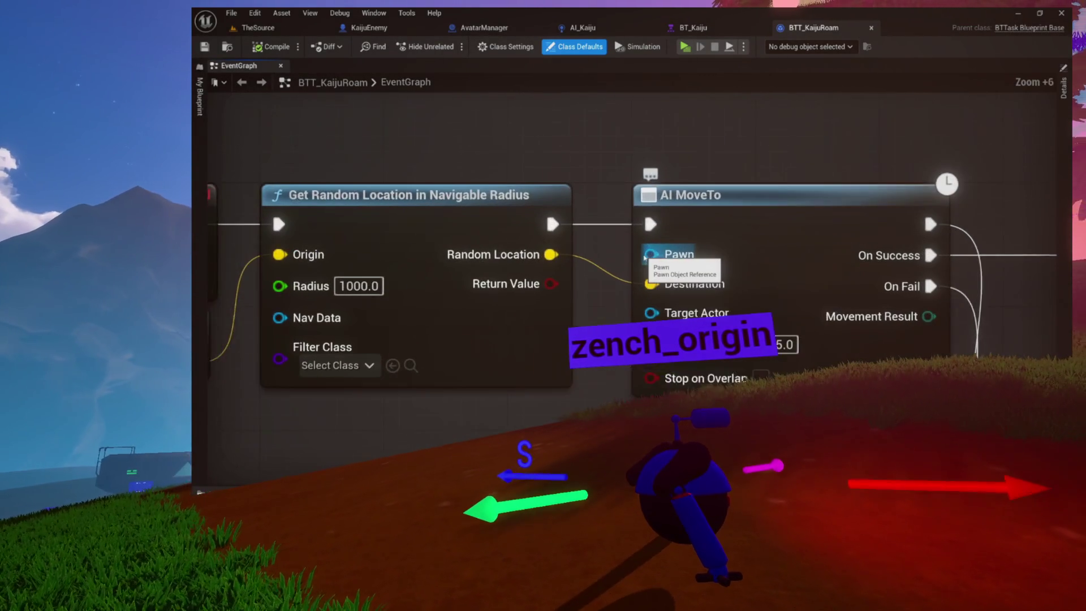
Feed Controlled Pawn into AI MoveTo's Pawn input and bring up the unsaved-content list
left_click_drag(499, 376, 609, 322)
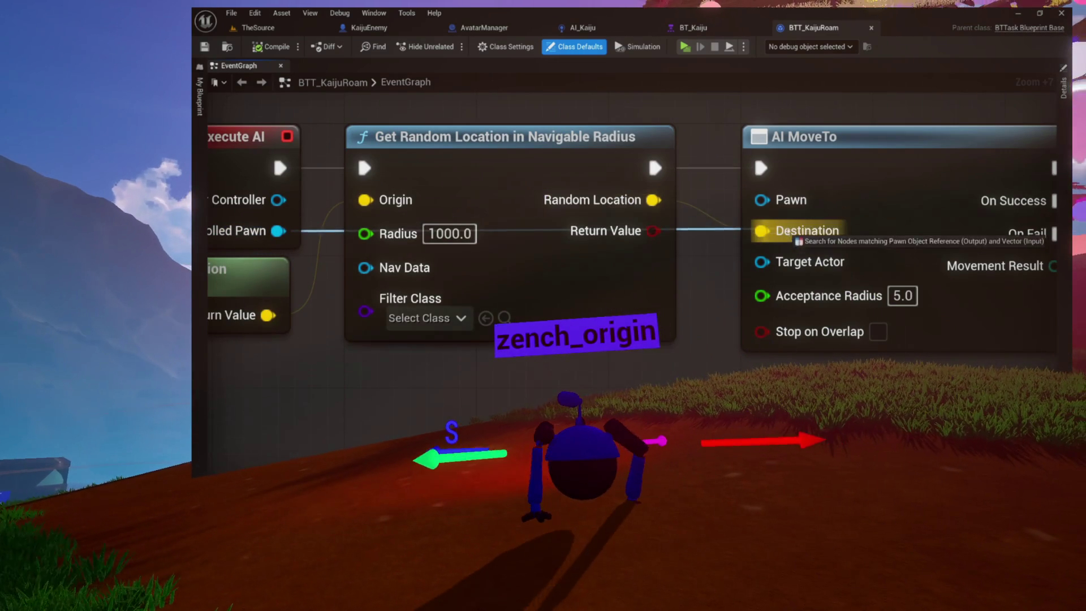
left_click_drag(781, 401, 577, 376)
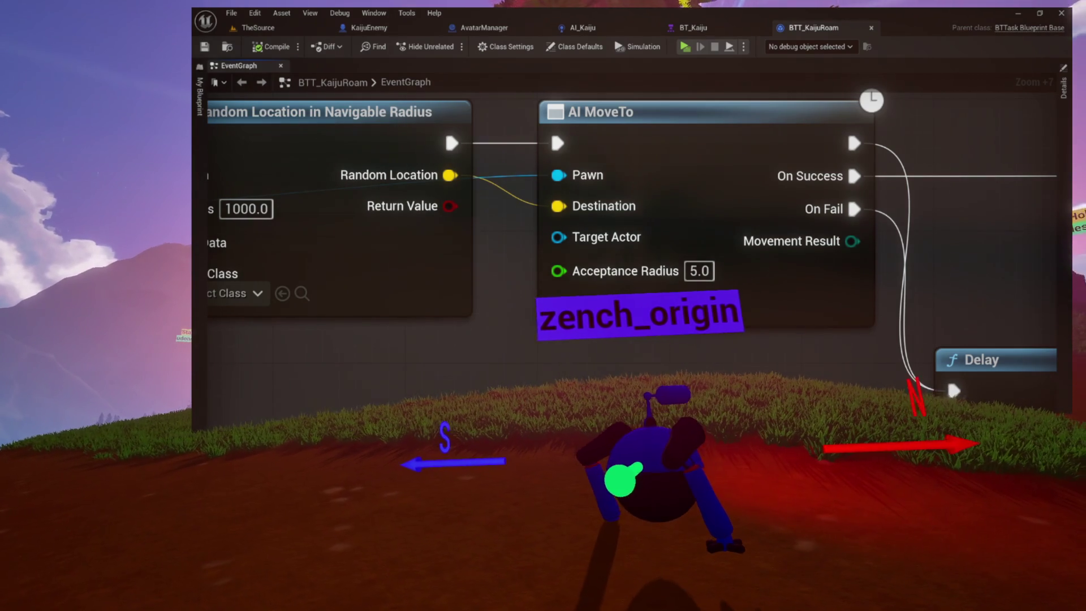
key("ctrl+shift+s")
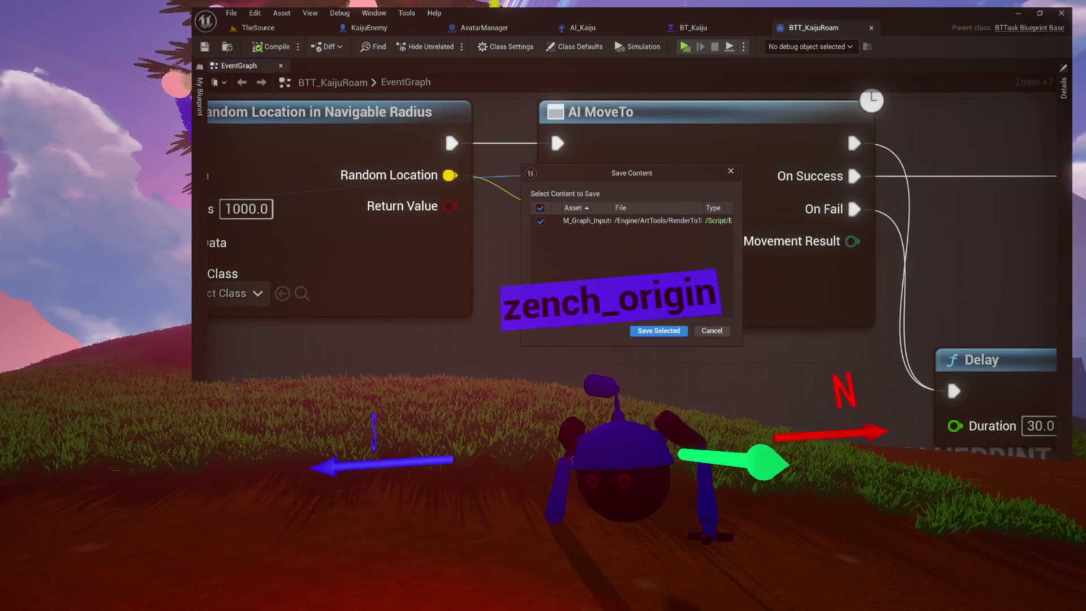
Save the listed content, play-test the level as a standalone game, and return to BTT_KaijuRoam
left_click(658, 332)
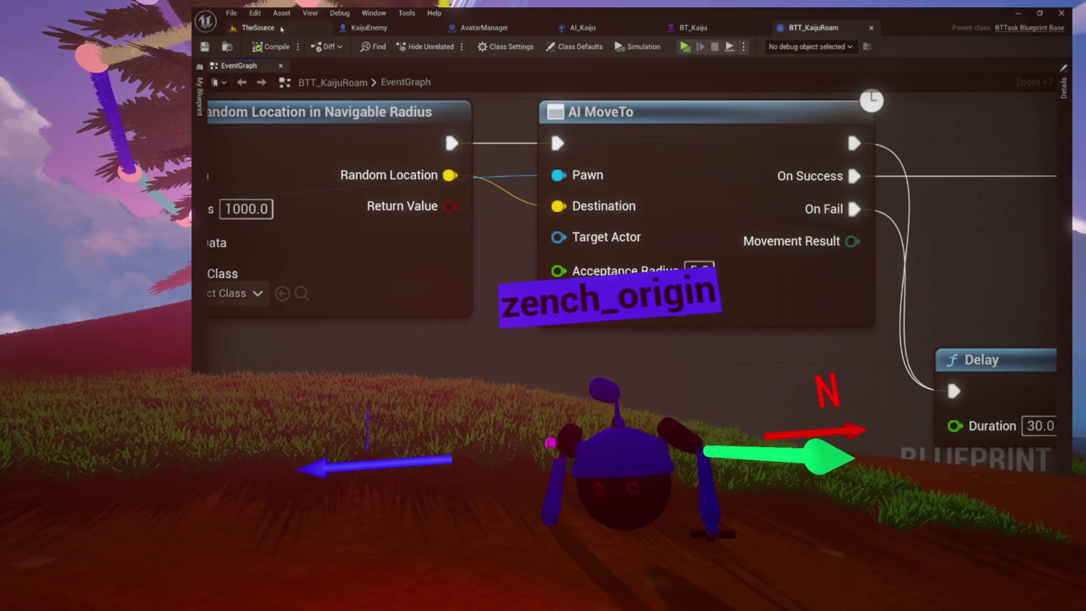
left_click(352, 30)
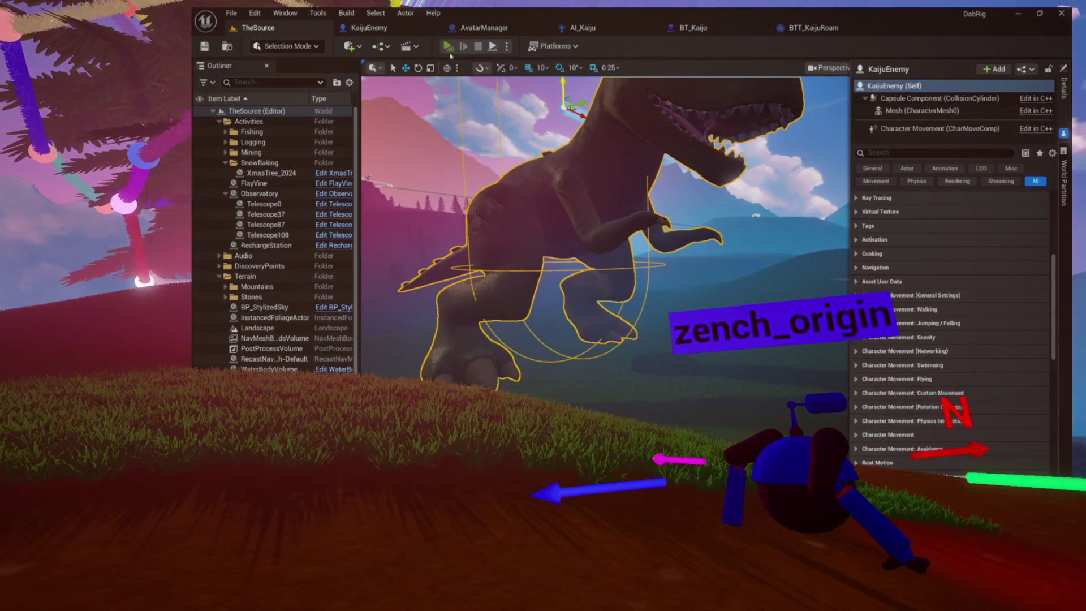
left_click(448, 46)
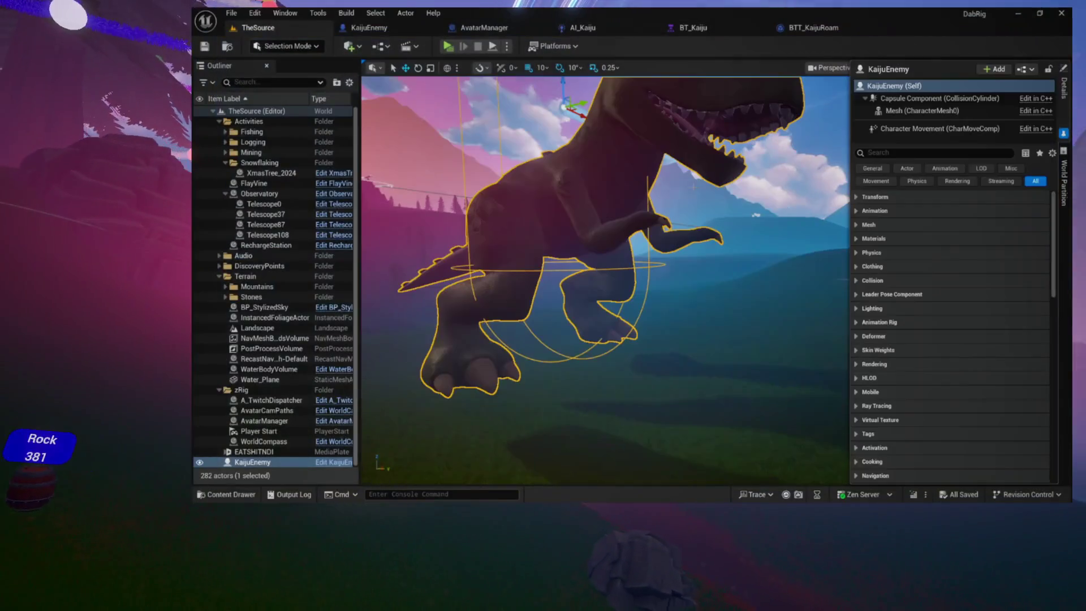
left_click(814, 28)
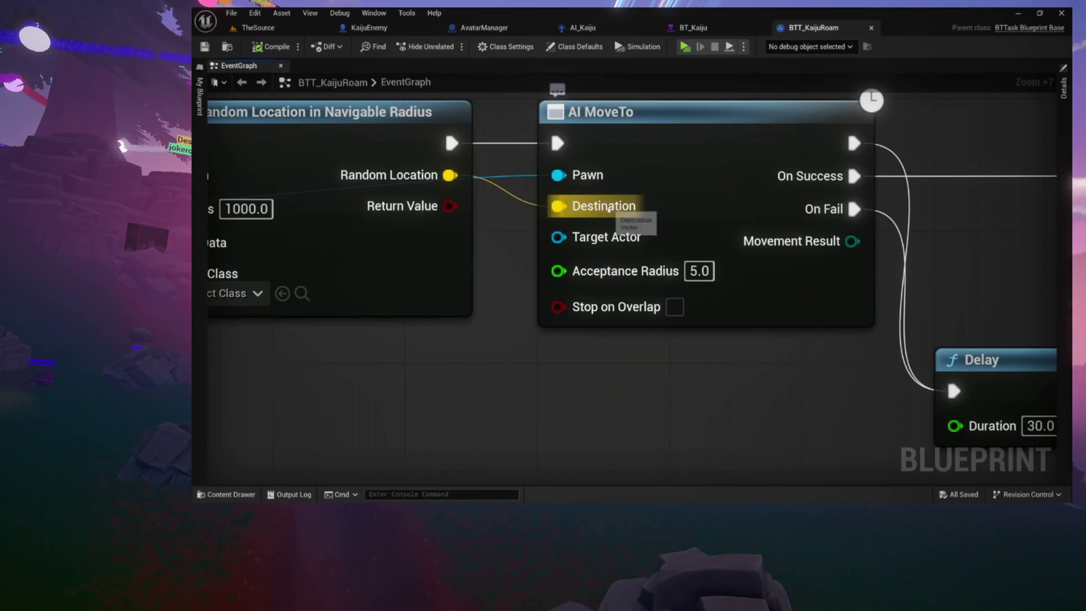
Insert a Print Two Things node printing TERRY and GOTTA ROLL, with Controlled Pawn as Actor
scroll(559, 211, "down", 2)
scroll(556, 216, "down", 2)
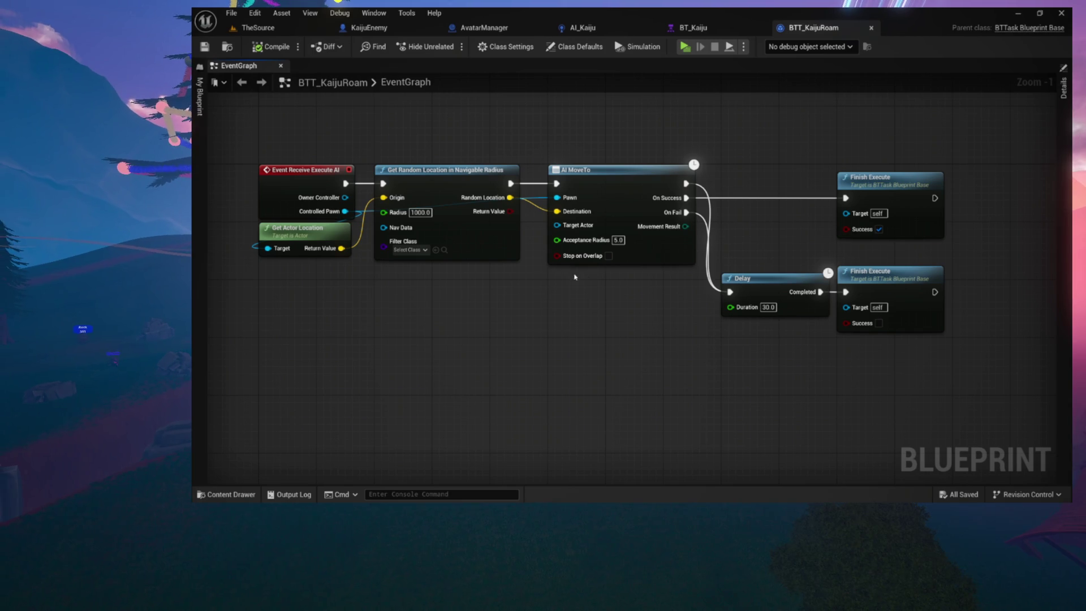
left_click_drag(687, 224, 653, 267)
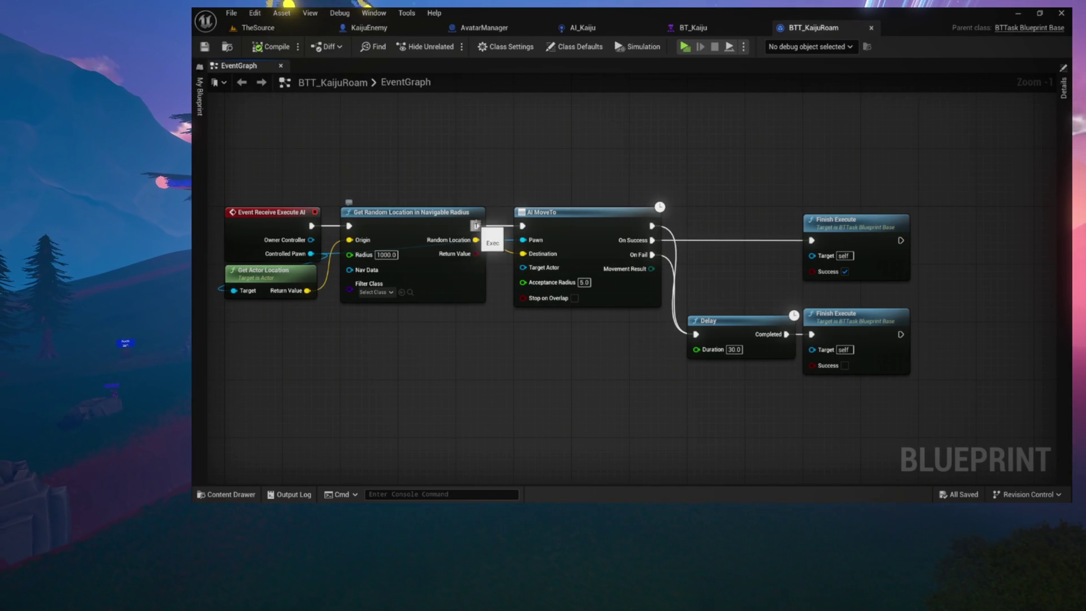
left_click_drag(475, 225, 554, 269)
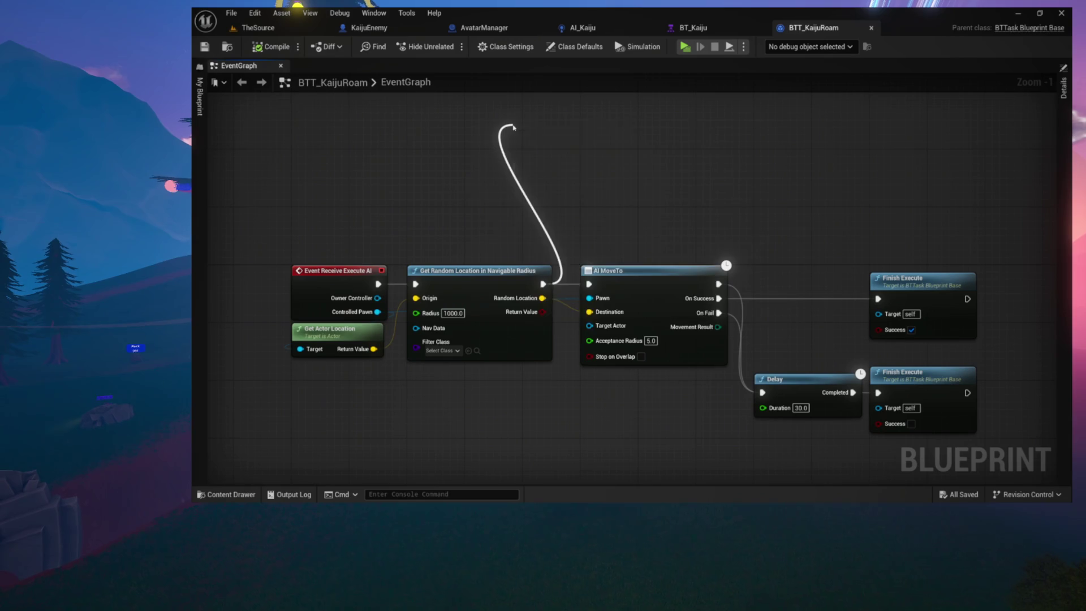
left_click_drag(513, 128, 513, 127)
type("print")
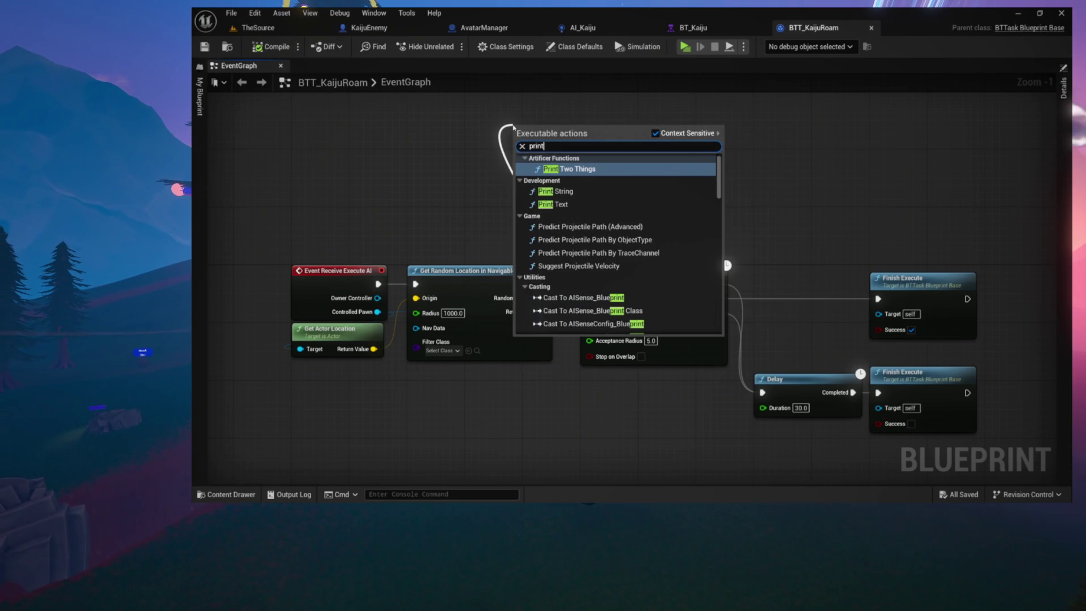
key("Return")
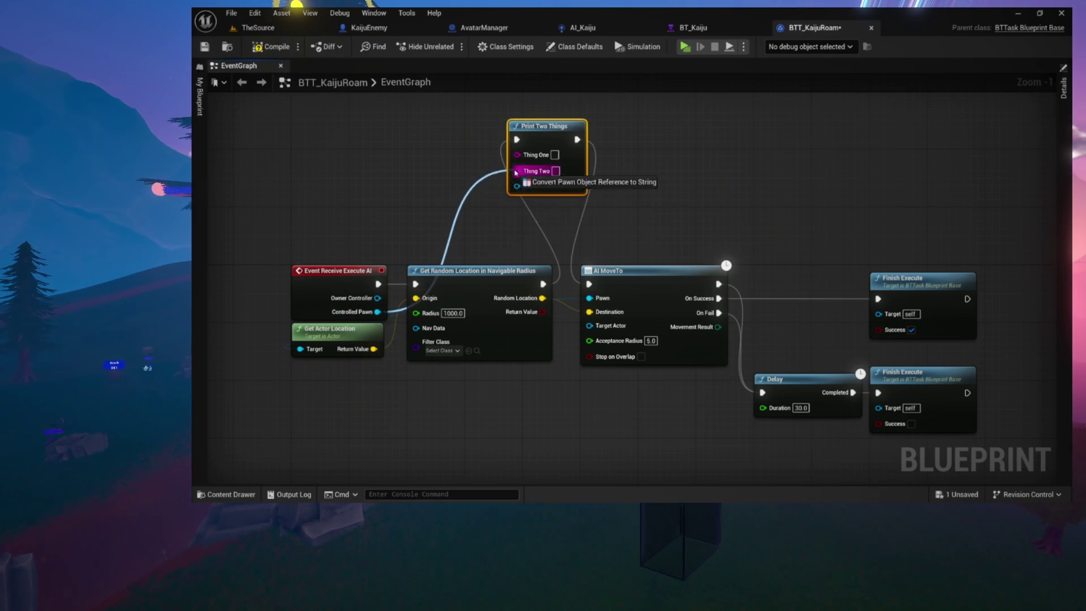
left_click_drag(515, 173, 516, 185)
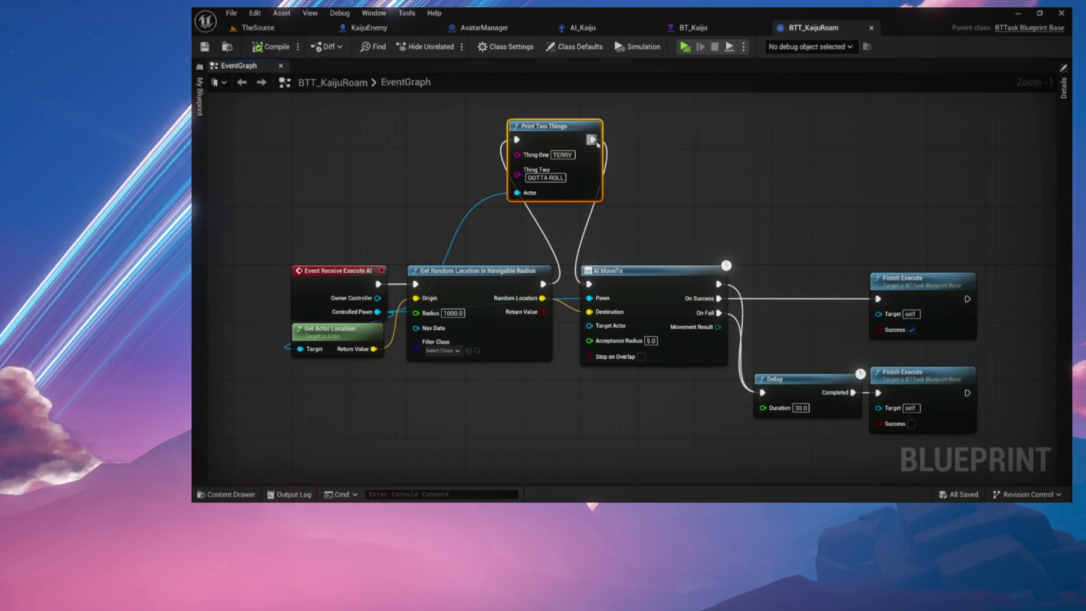
left_click(306, 33)
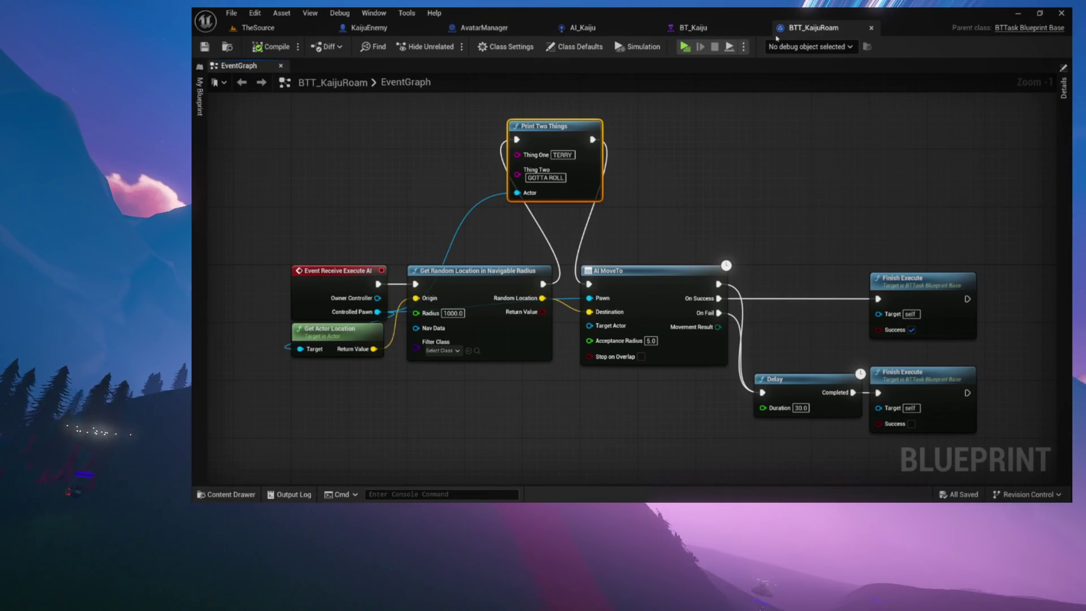
left_click(701, 26)
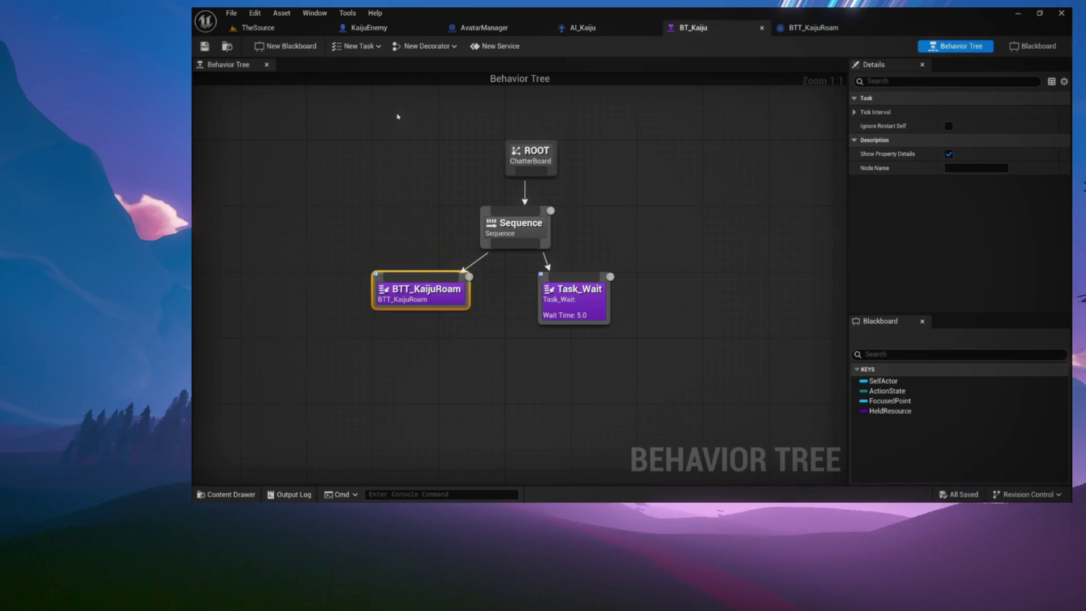
Review BT_Kaiju's tree and Task_Wait's 5.0-second wait, then check BTT_KaijuRoam and AI_Kaiju
left_click_drag(356, 121, 769, 360)
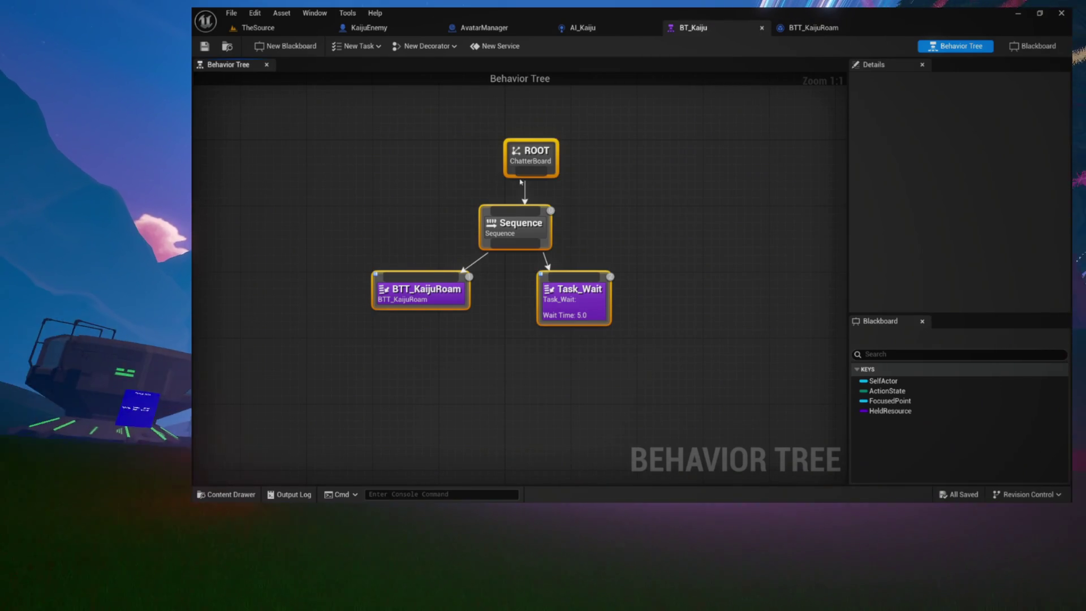
left_click(428, 190)
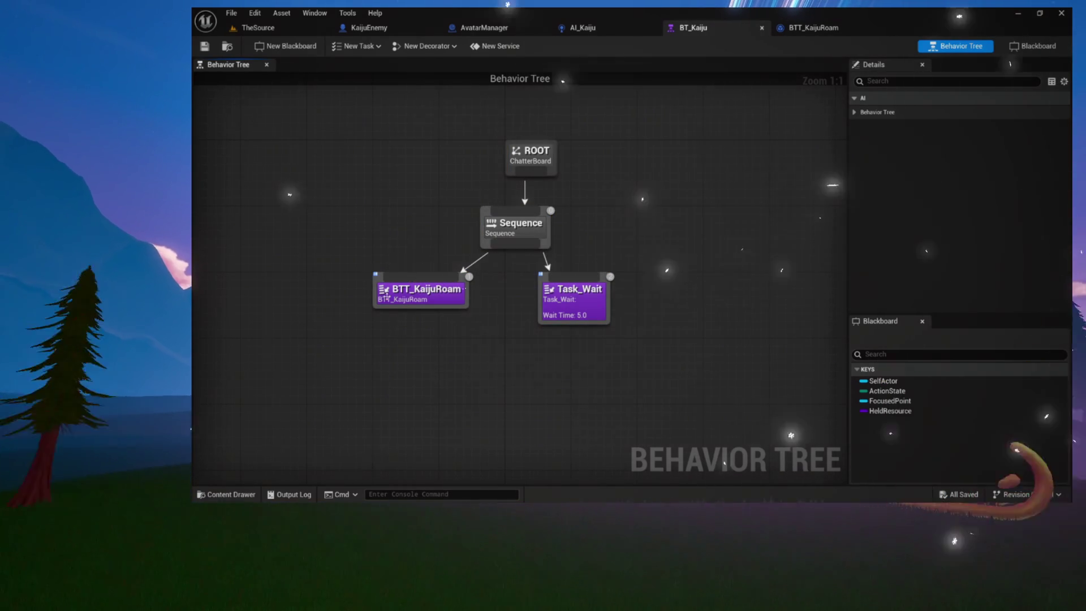
left_click(572, 308)
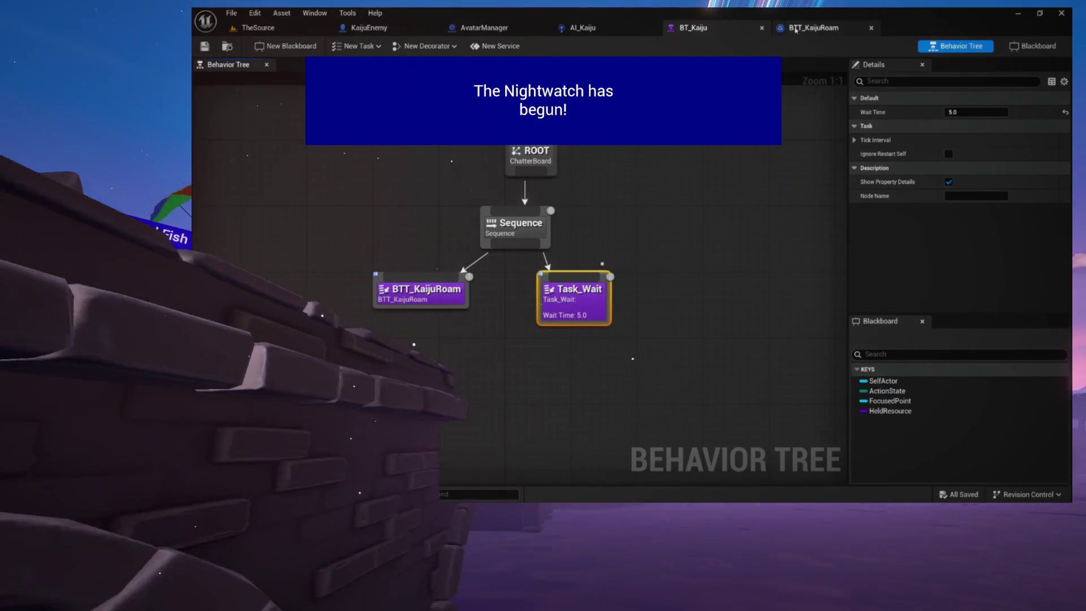
double_click(415, 293)
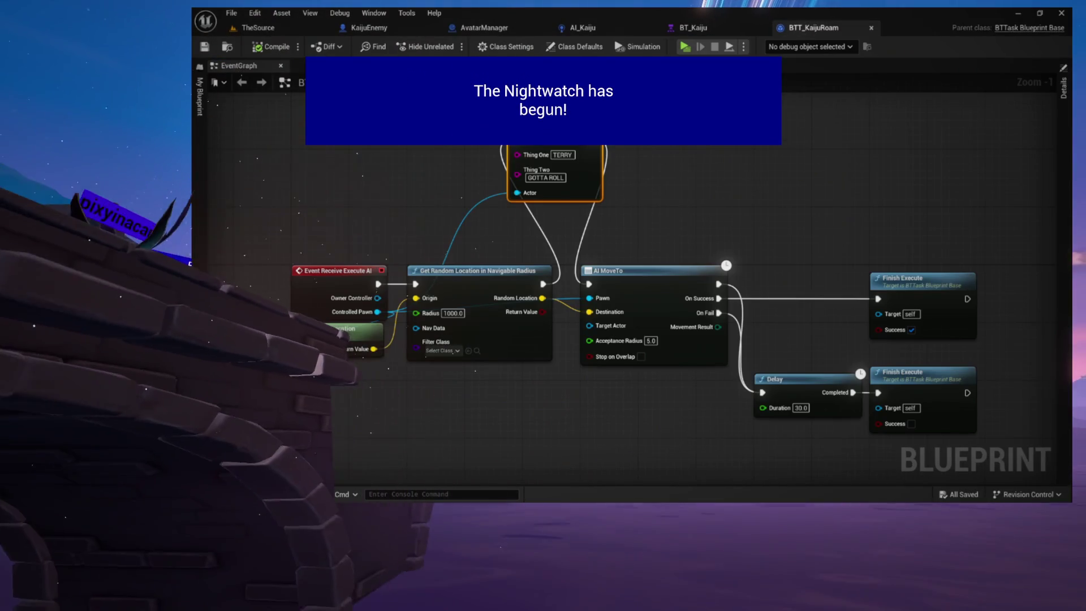
left_click(709, 30)
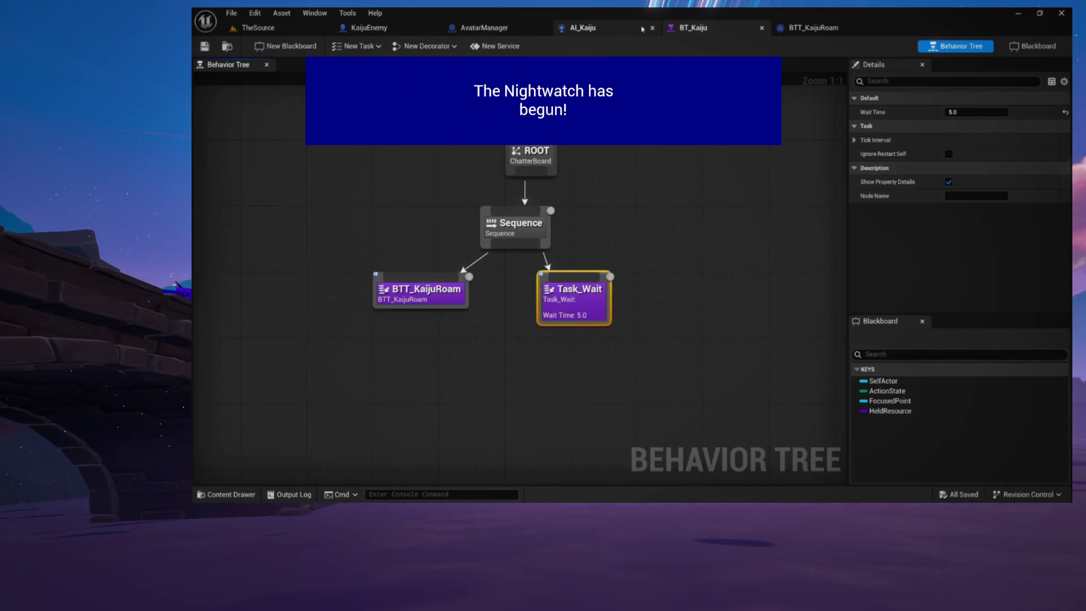
left_click(610, 27)
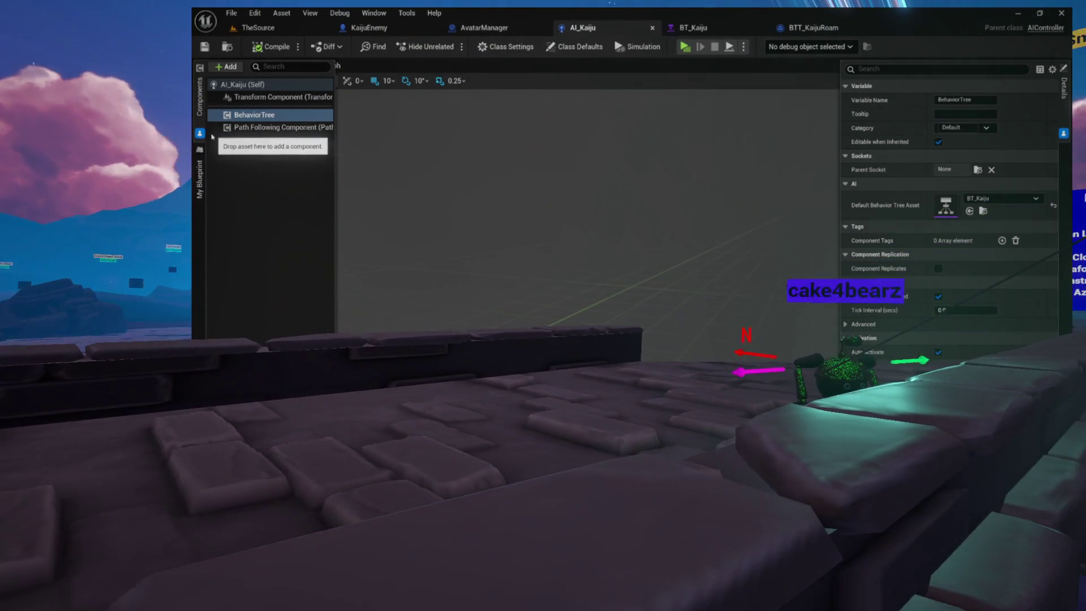
Delete the unused Event Tick node from AI_Kaiju's event graph, leaving only Event BeginPlay
left_click(323, 66)
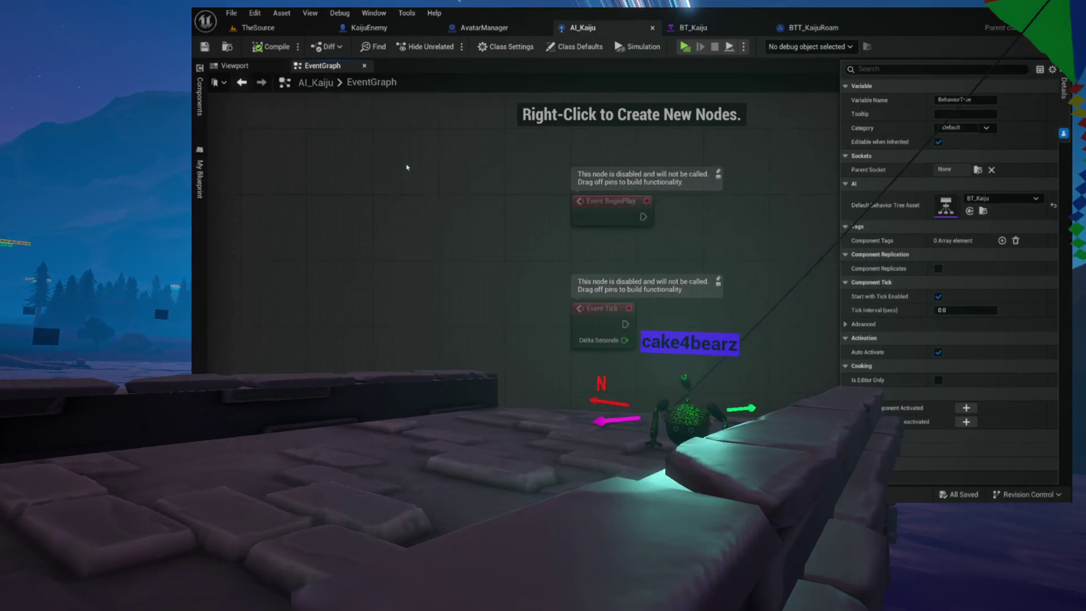
left_click(472, 310)
key("Delete")
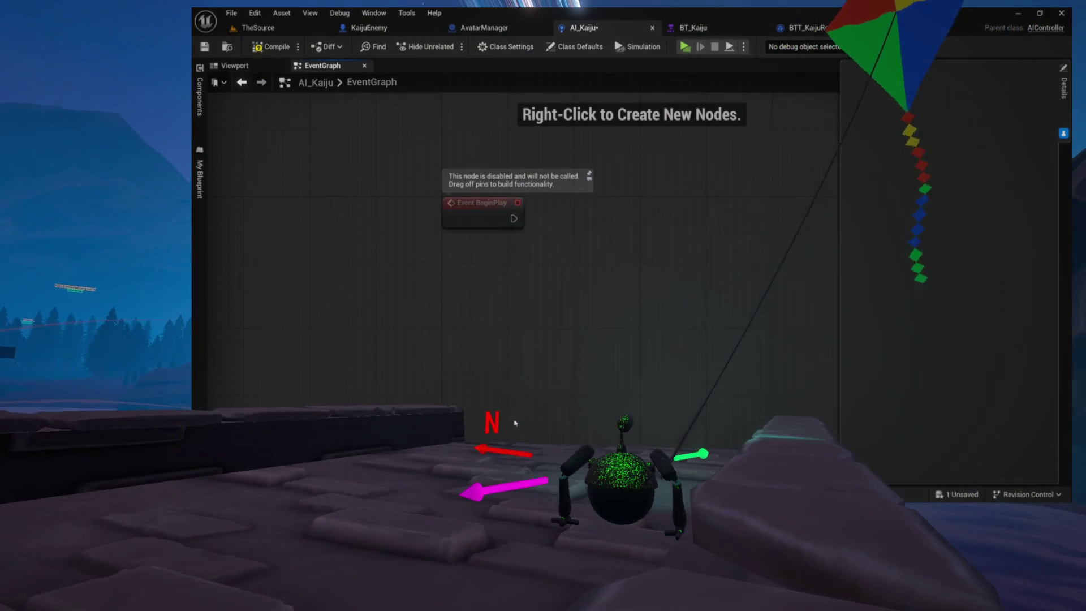
left_click(199, 97)
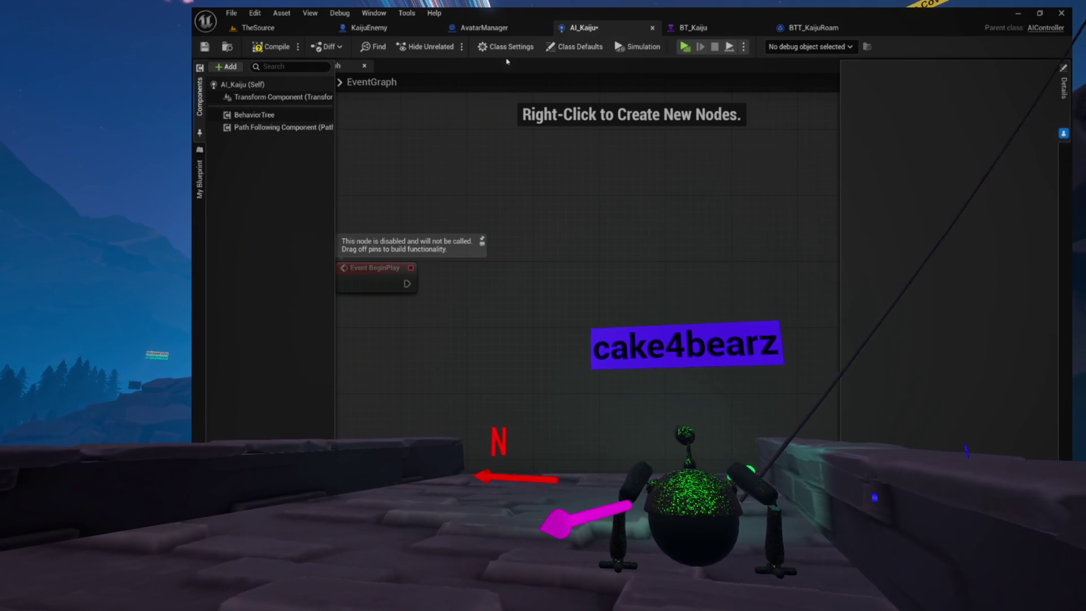
left_click(693, 27)
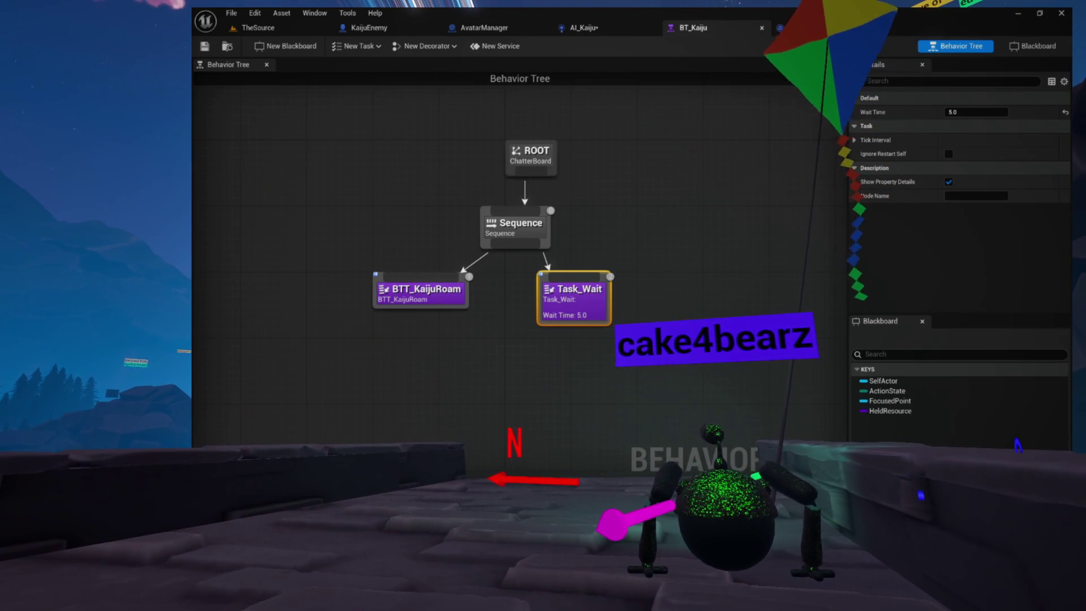
Set the Delay after a failed move in BTT_KaijuRoam to 10.0 seconds and compile
left_click(803, 27)
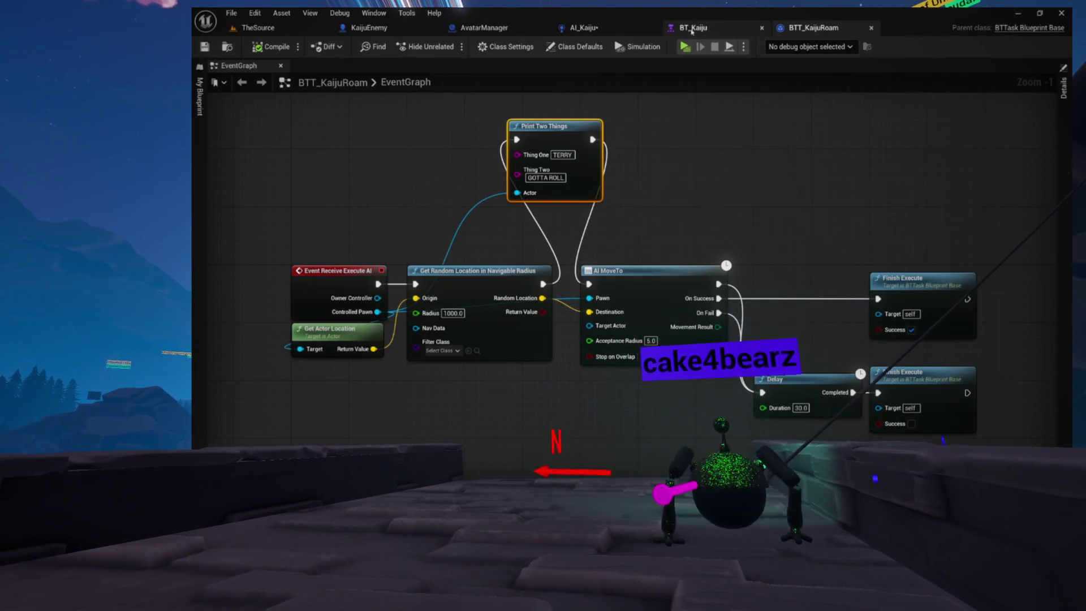
left_click(691, 29)
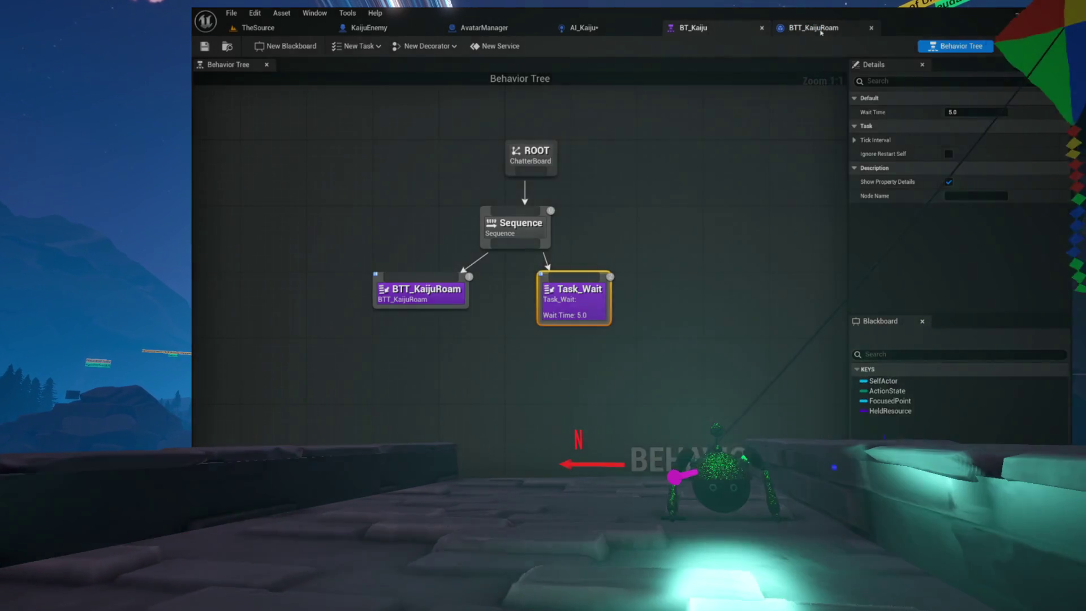
left_click(806, 27)
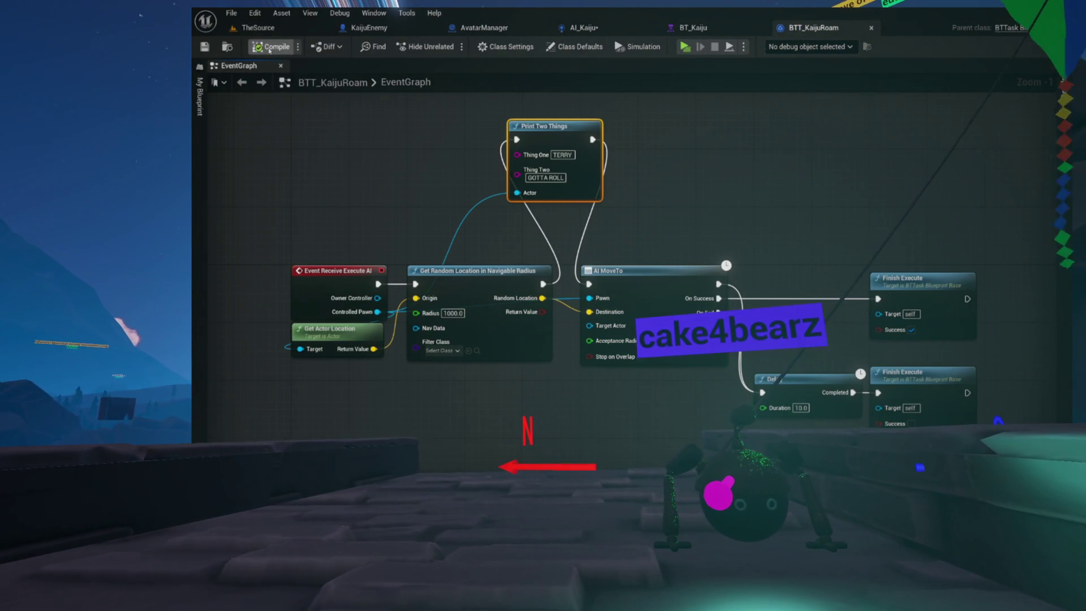
left_click(258, 27)
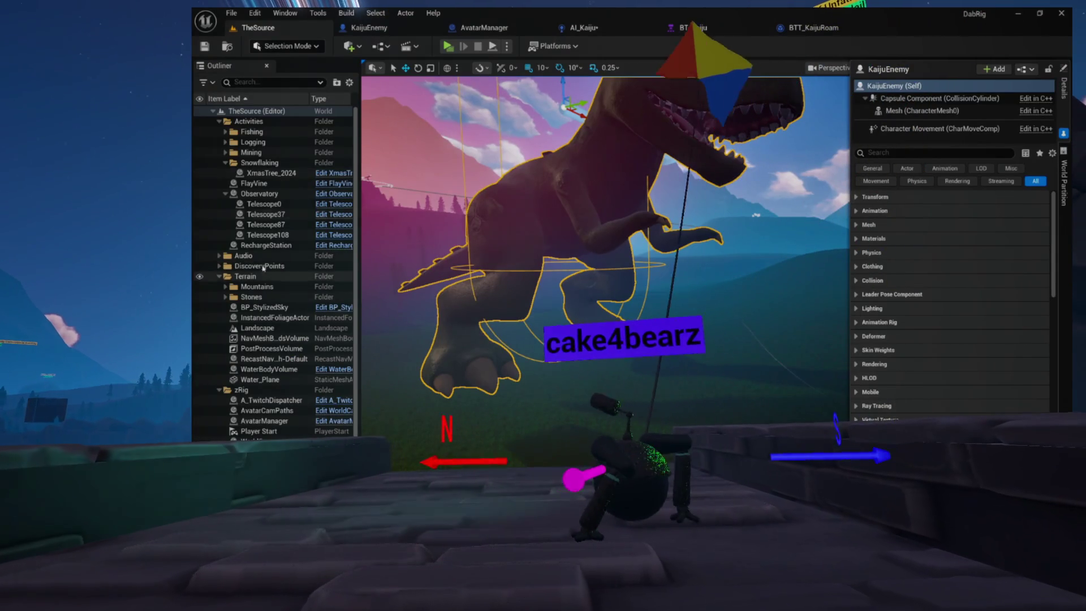
left_click(813, 27)
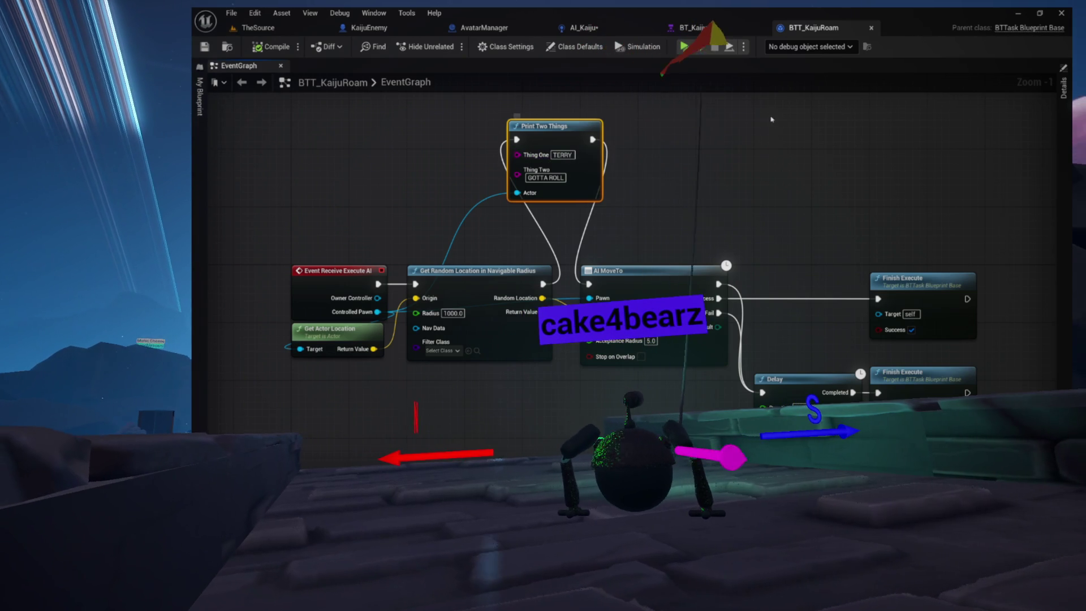
left_click(614, 29)
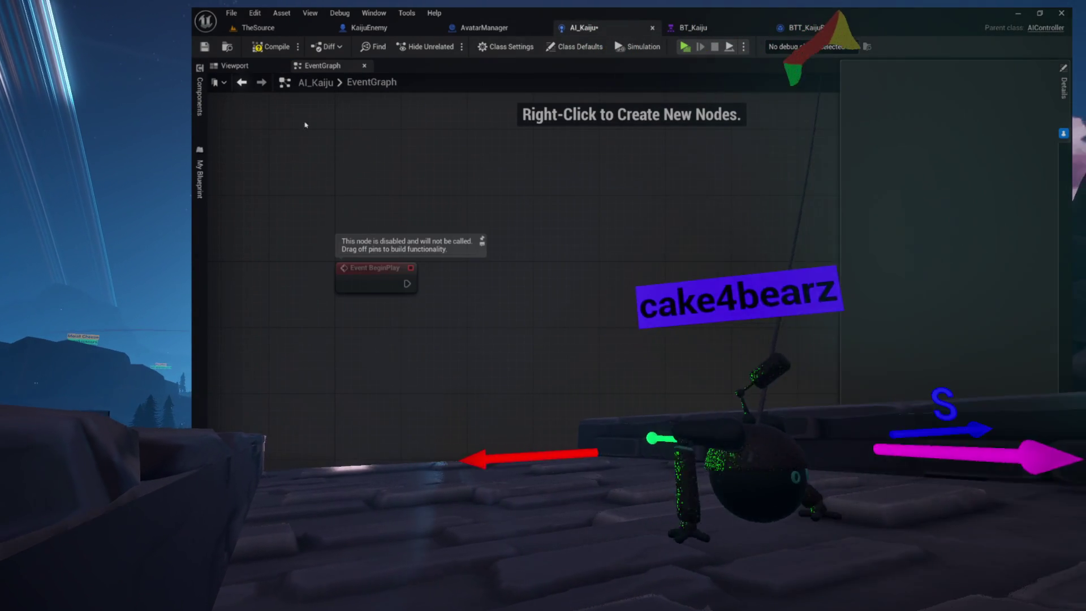
Add a BehaviorTree getter with an Is Running check to AI_Kaiju's graph
left_click(199, 96)
mouse_move(229, 123)
left_mouse_down()
mouse_move(527, 172)
mouse_move(560, 222)
mouse_move(537, 244)
left_mouse_up()
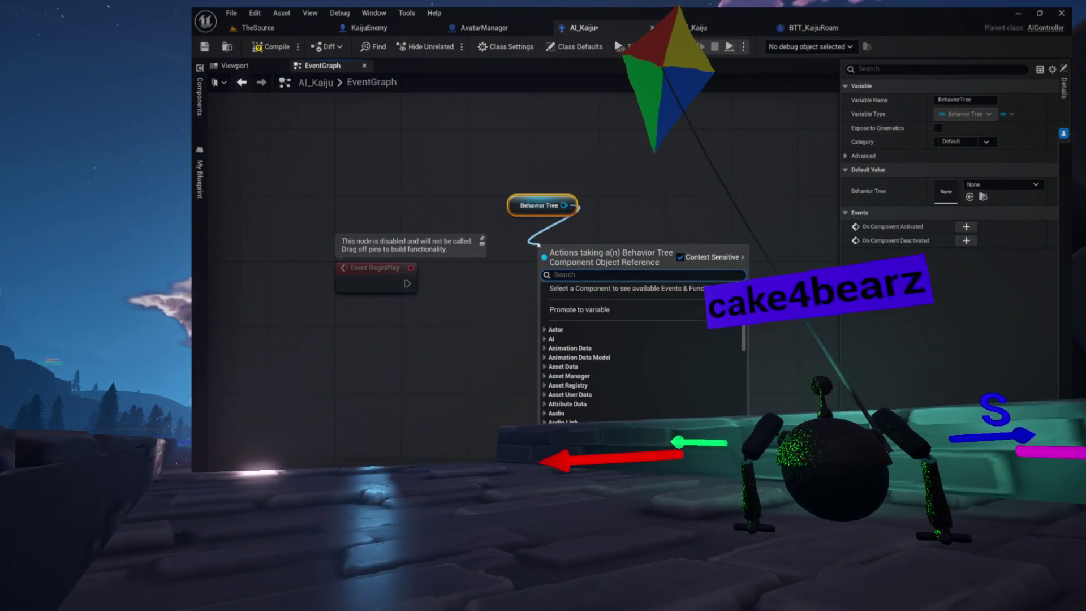
type("run")
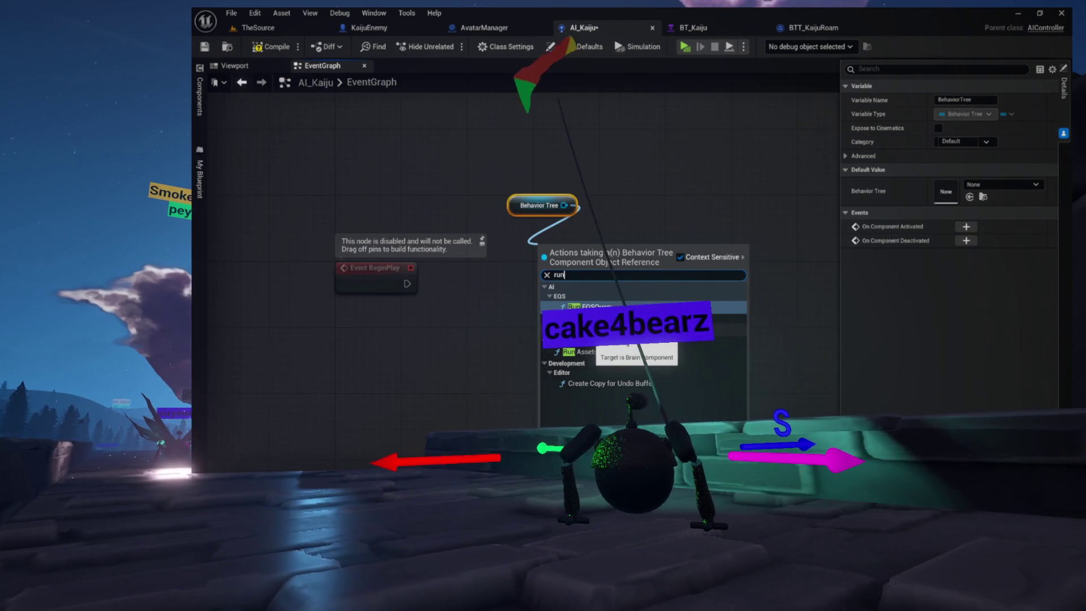
left_click(588, 339)
left_click_drag(524, 204, 564, 246)
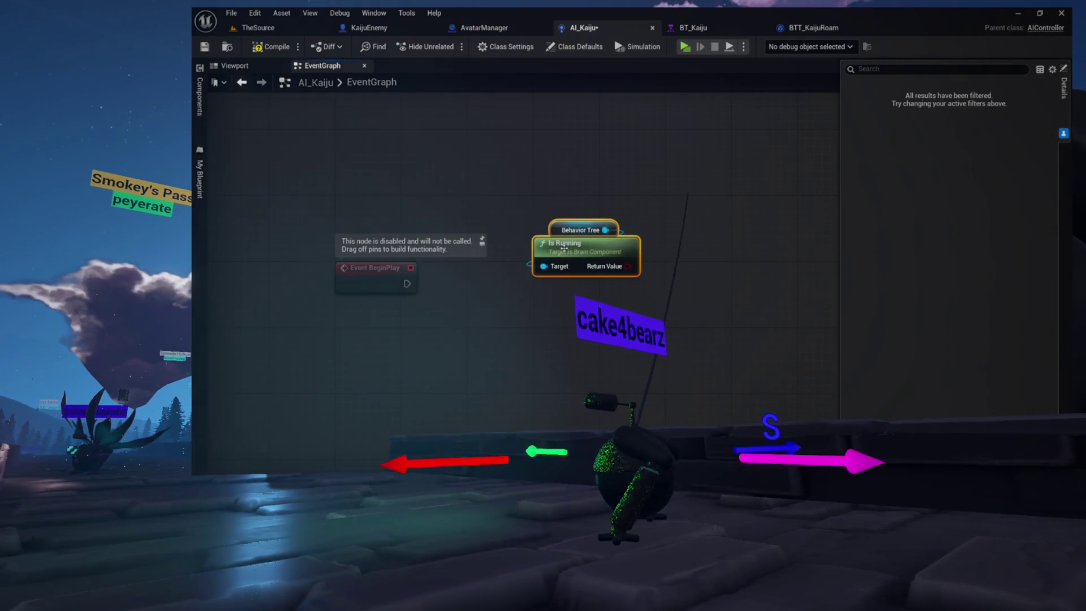
Add a Delay node after Event BeginPlay with a duration of 10 seconds
left_click_drag(438, 289, 438, 288)
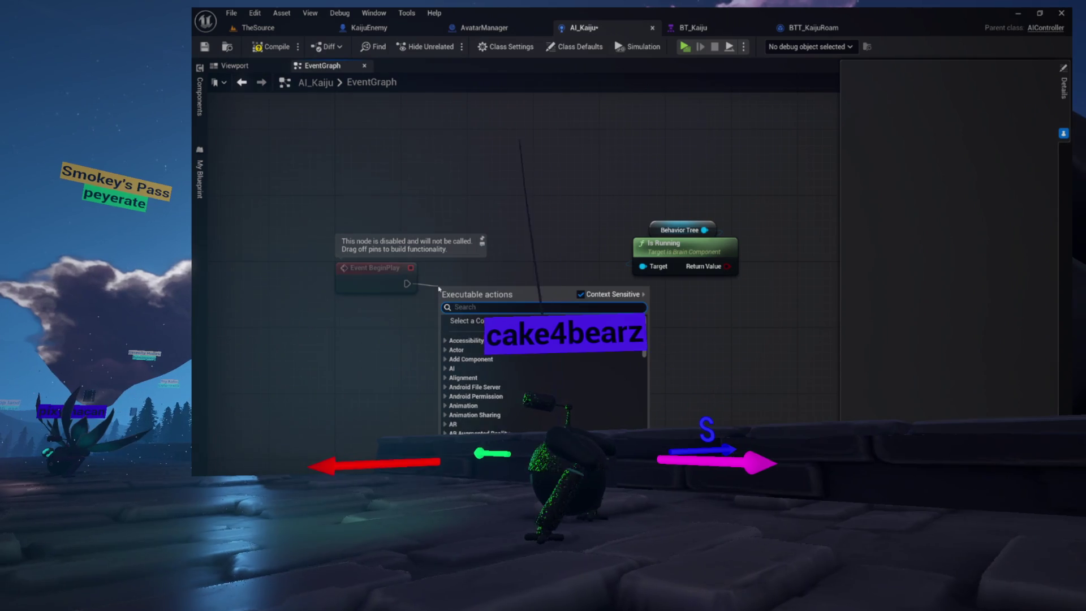
type("delay")
key("Return")
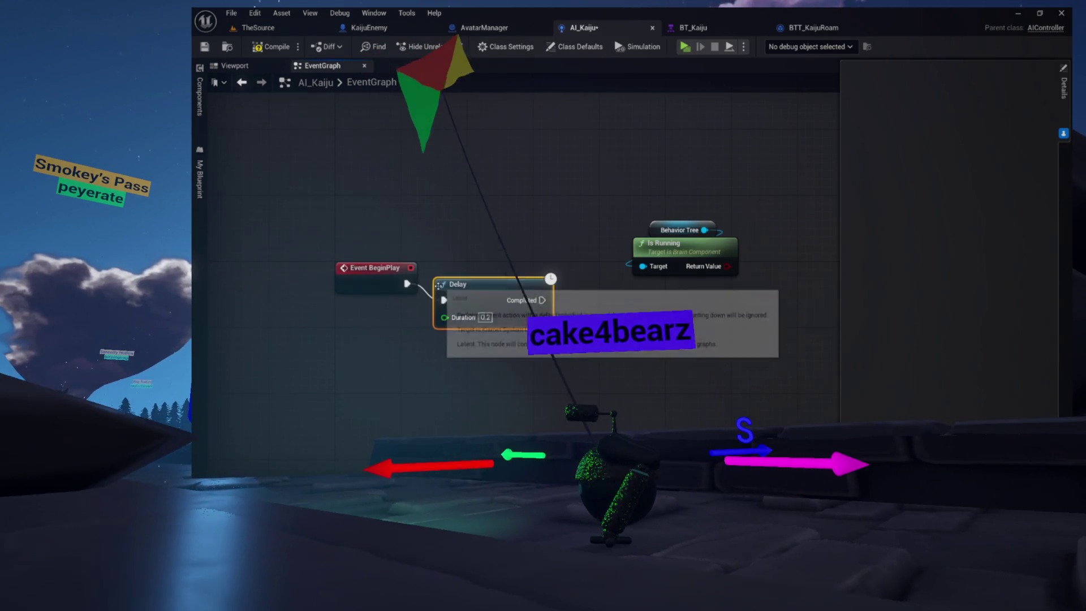
left_click_drag(475, 270, 505, 269)
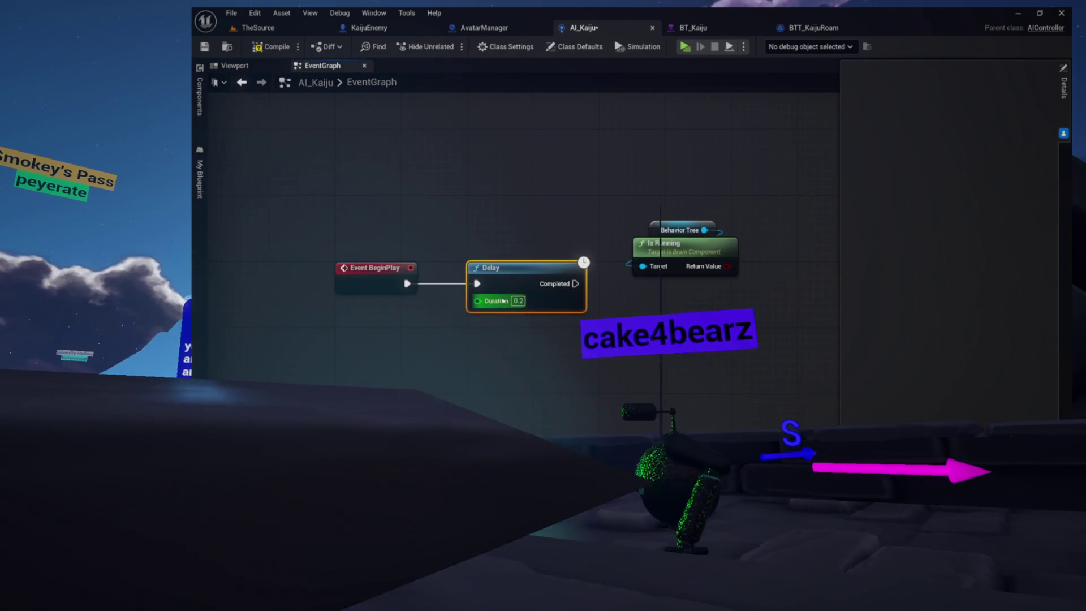
left_click(517, 301)
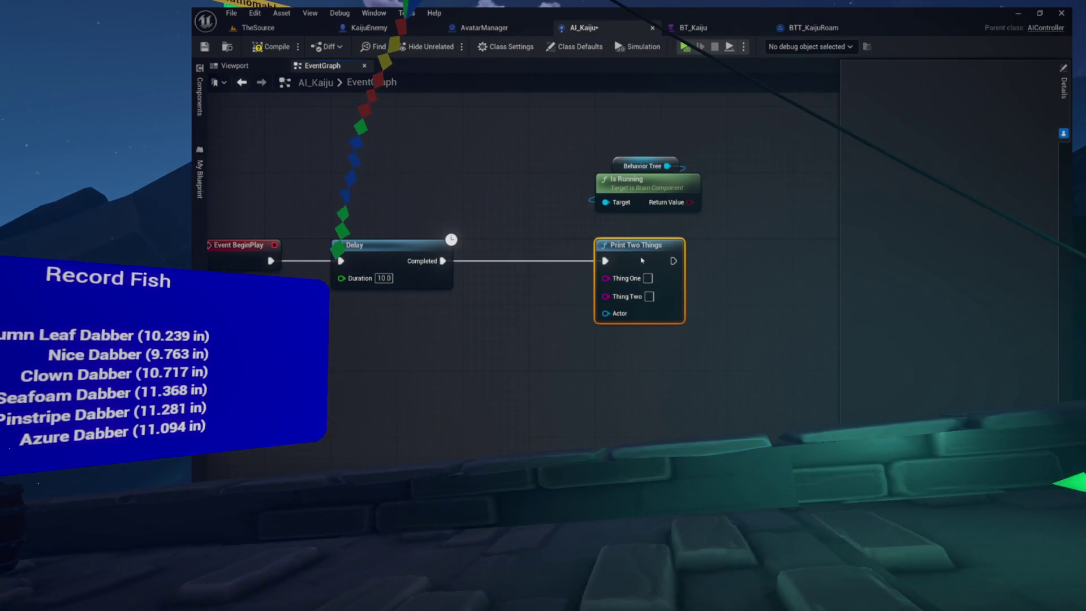
Feed Self into the print node's Actor input and reposition the Is Running node
left_click_drag(502, 347, 502, 347)
left_click(552, 240)
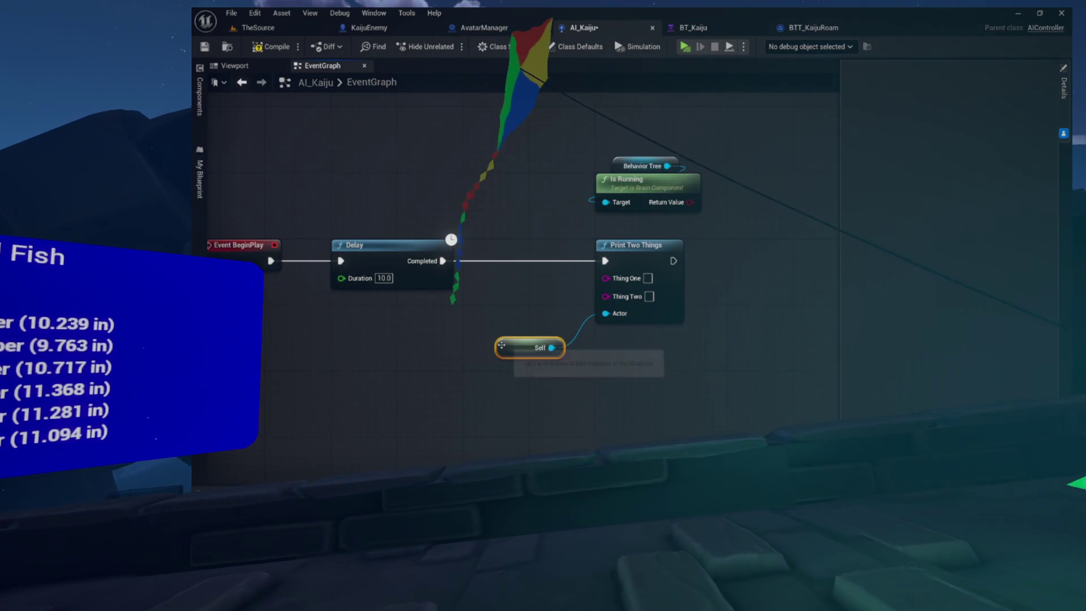
left_click_drag(628, 179, 512, 162)
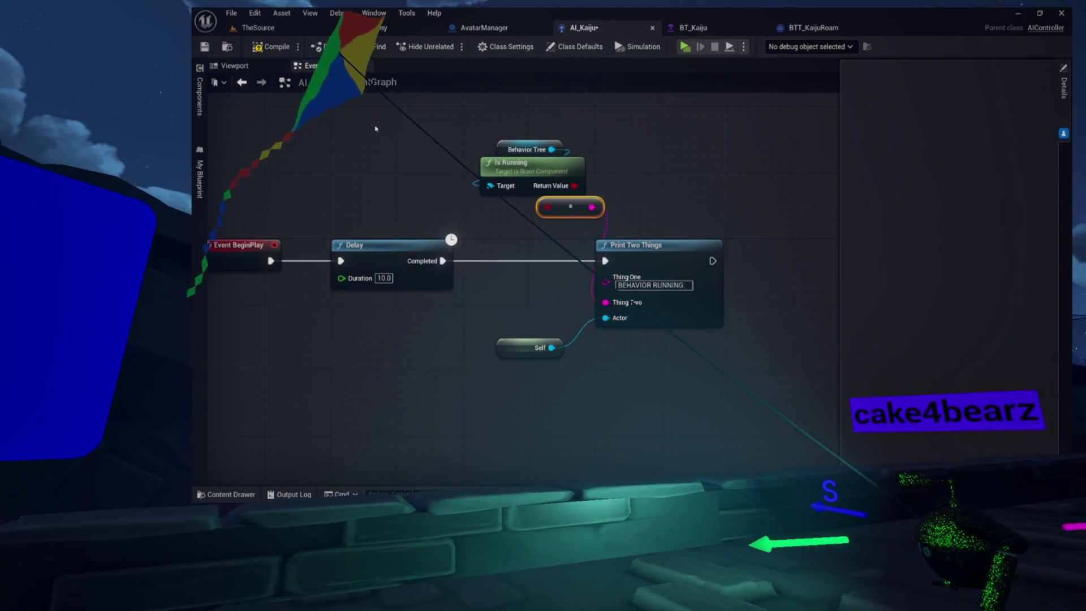
left_click(267, 31)
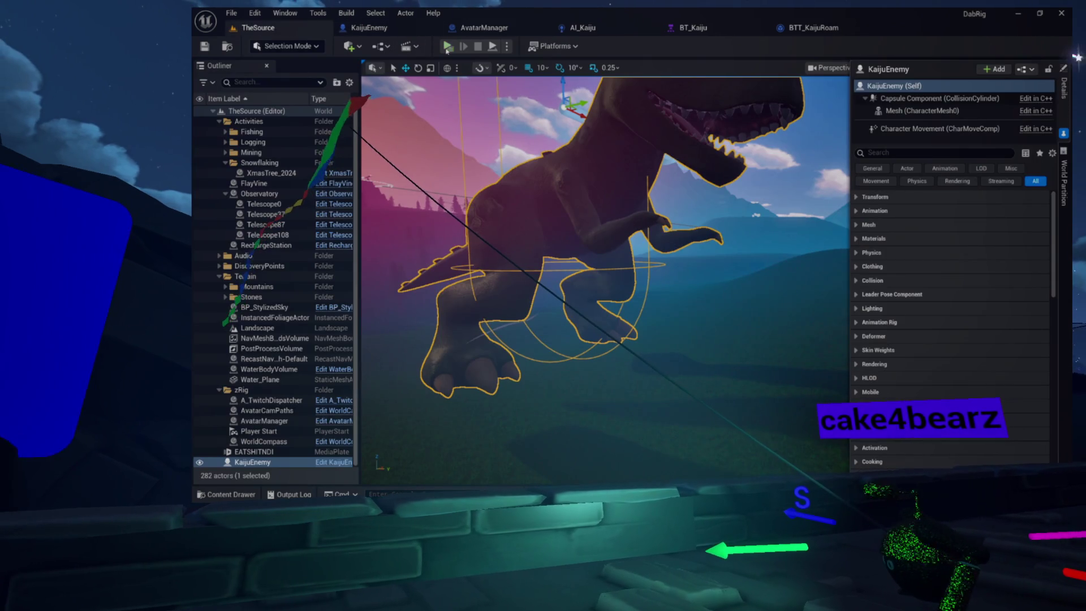
Test-play the game in a preview window, stop it, and return to the BTT_KaijuRoam graph
key("alt+p")
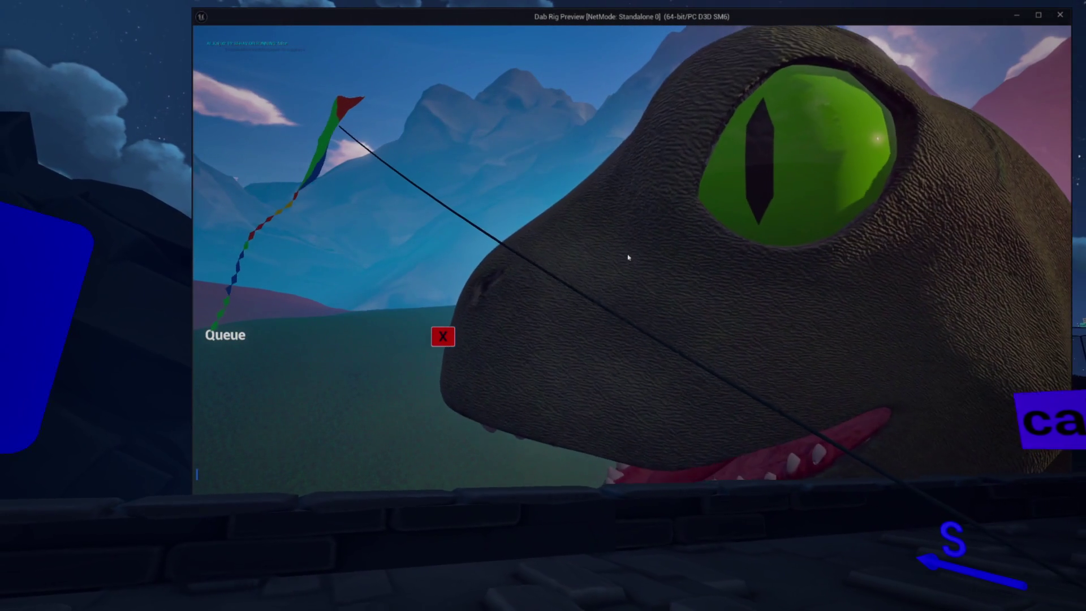
key("Escape")
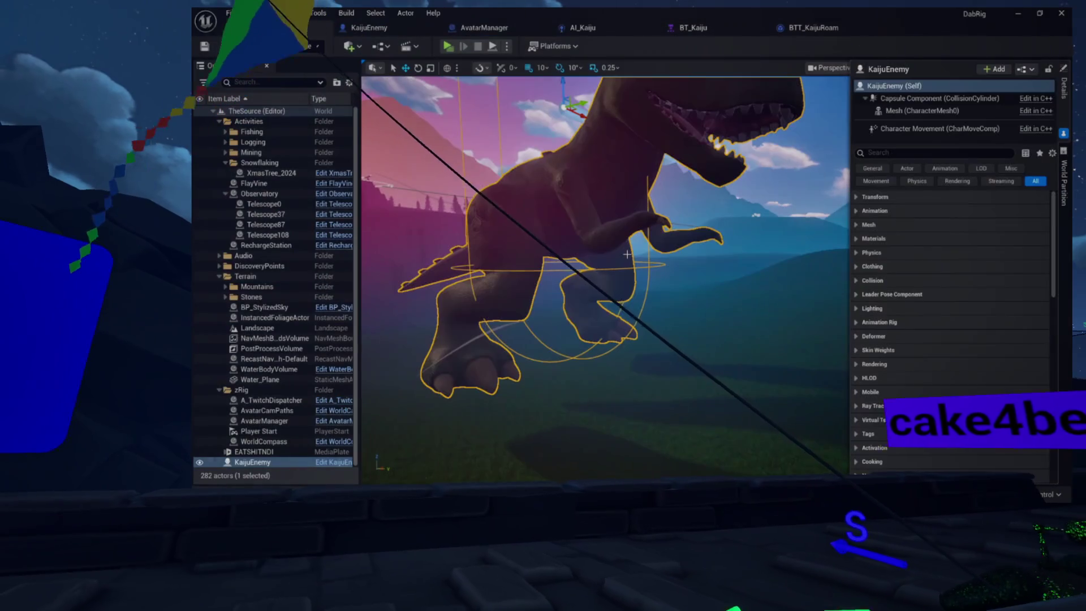
left_click(813, 28)
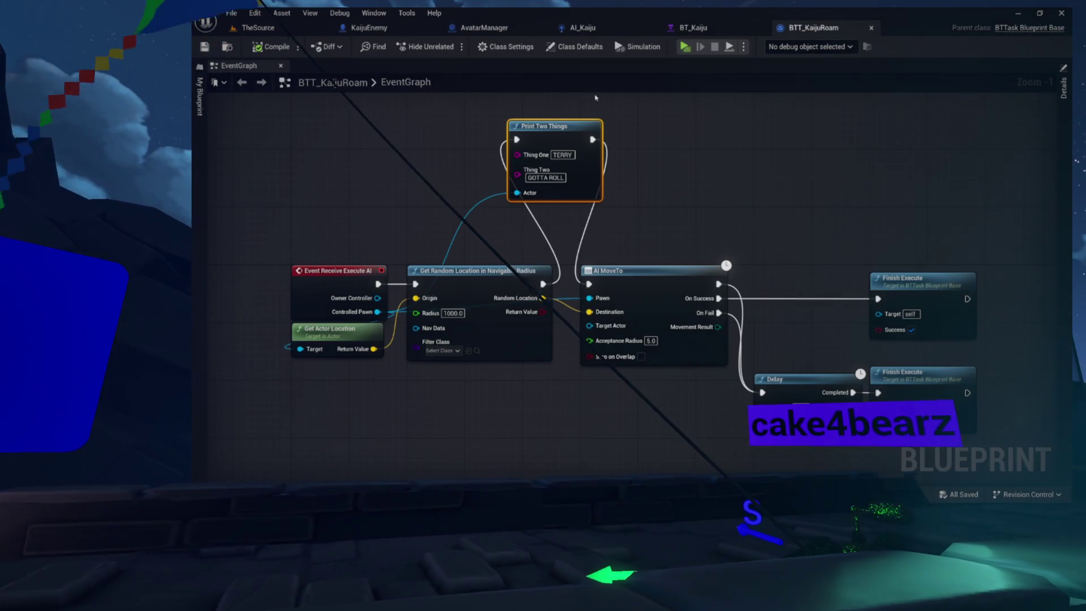
Add a Run Behavior Tree node to AI_Kaiju's graph via the 'run hav' search
left_click(713, 27)
left_click(583, 27)
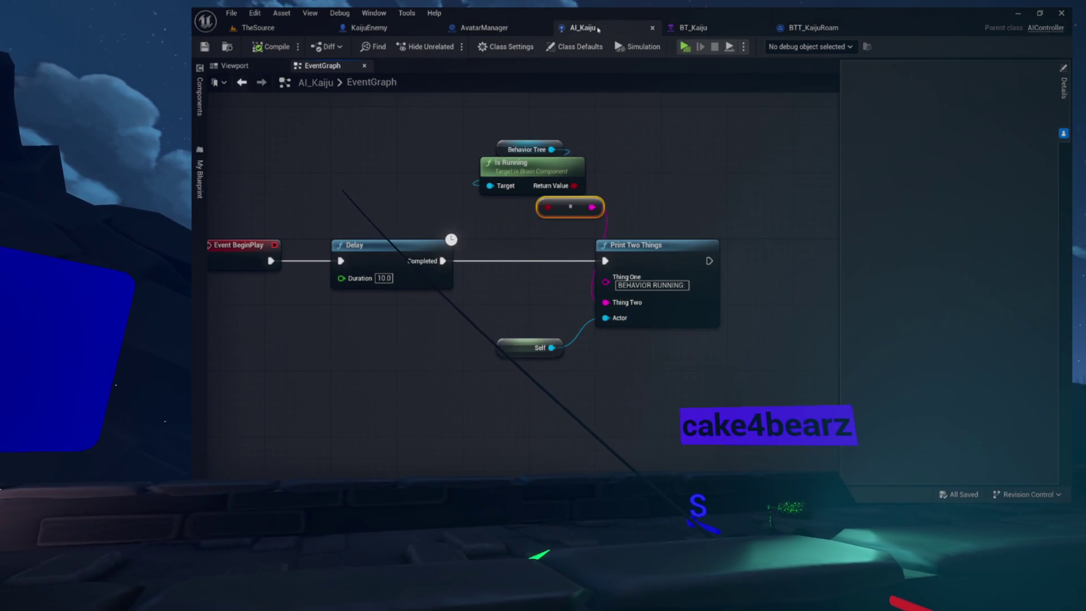
mouse_move(577, 202)
left_mouse_down()
mouse_move(671, 198)
mouse_move(574, 183)
mouse_move(463, 204)
left_mouse_up()
left_click_drag(595, 204, 594, 204)
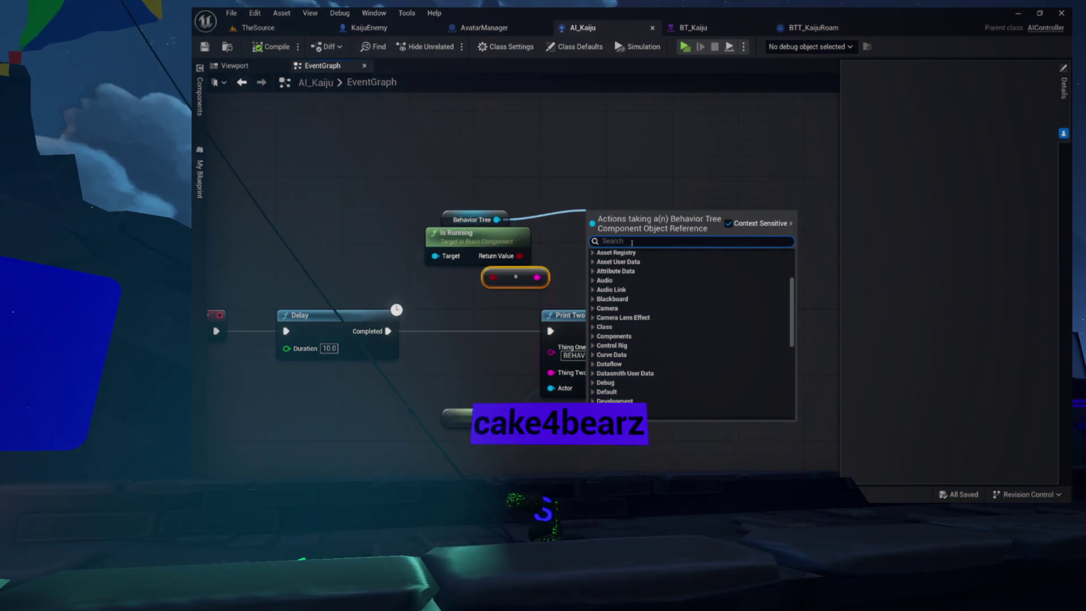
type("run")
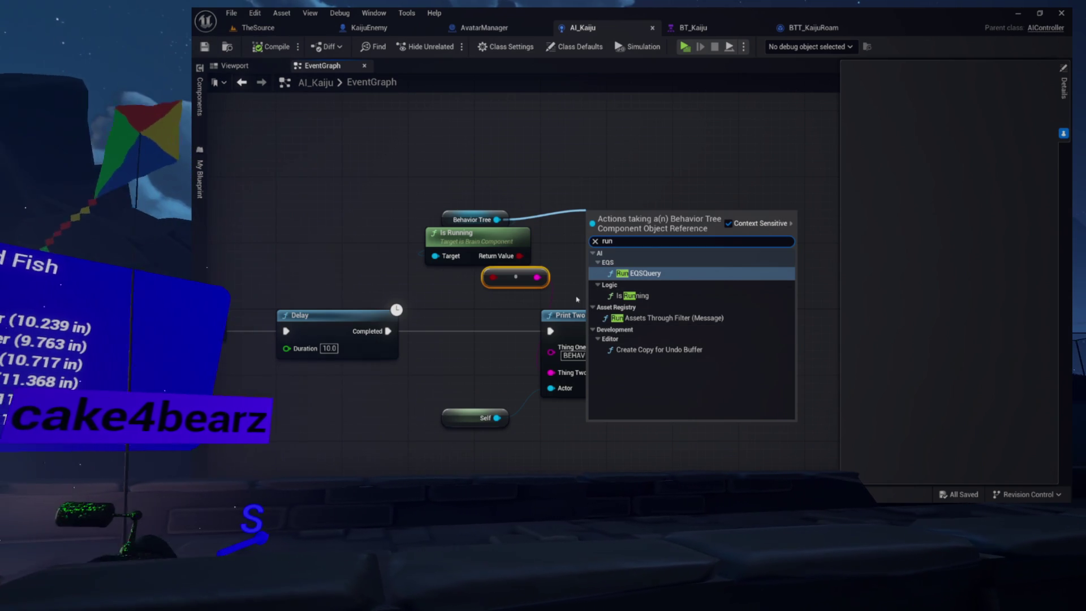
left_click(567, 213)
left_click_drag(497, 219, 560, 201)
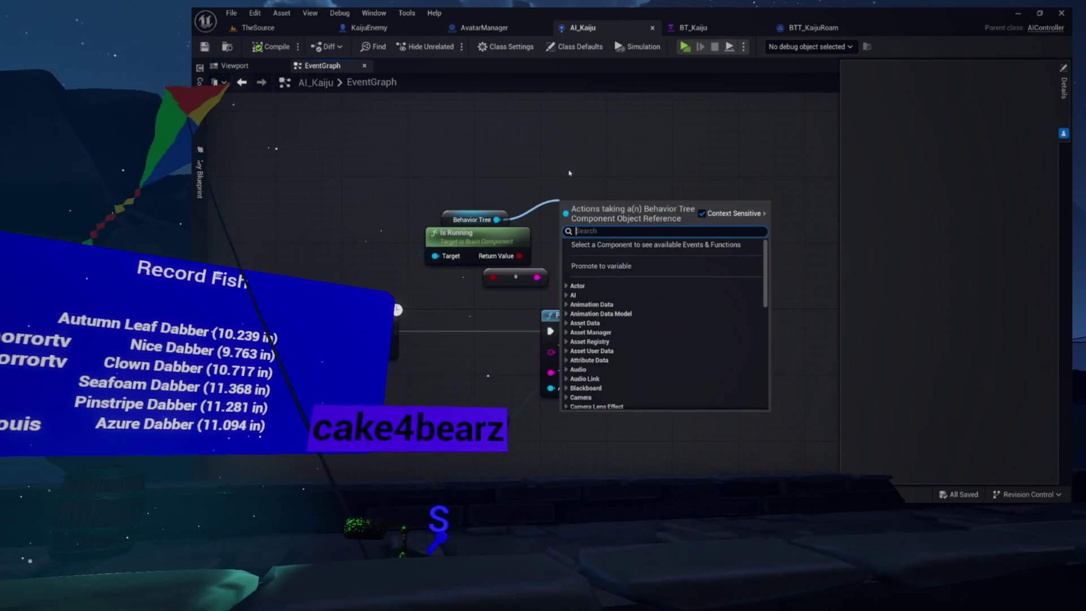
right_click(593, 152)
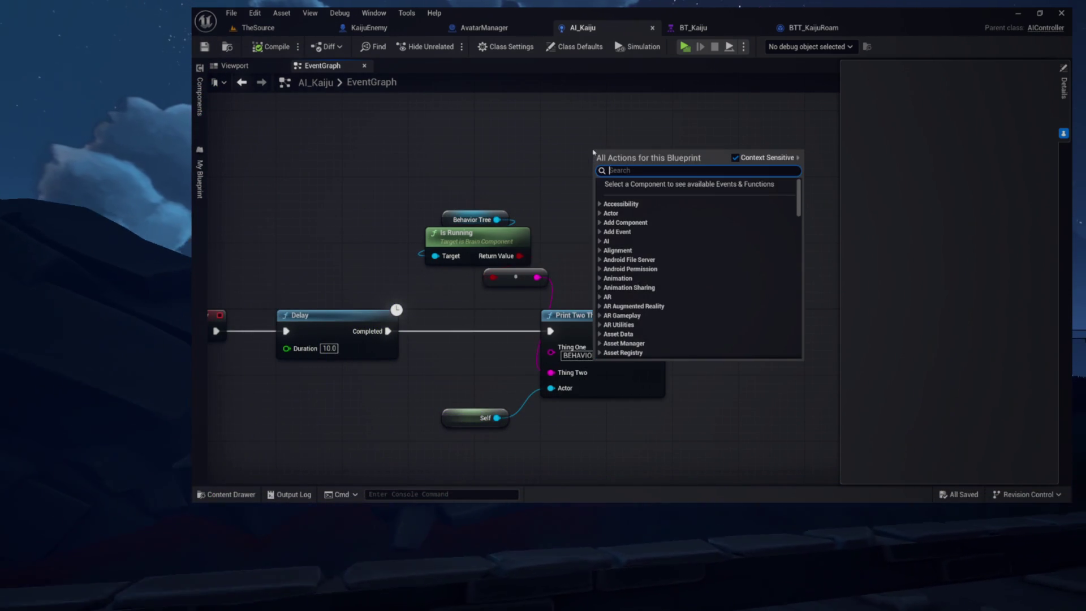
type("run hav")
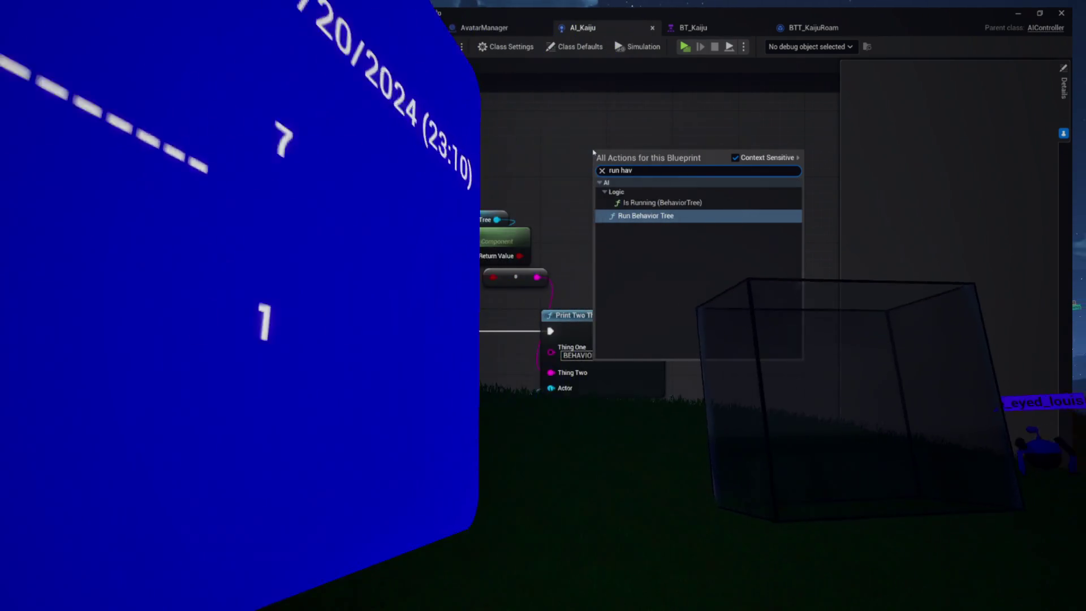
key("Return")
Connect Event BeginPlay to Run Behavior Tree and set its BTAsset to BT_Kaiju
mouse_move(657, 156)
left_mouse_down()
mouse_move(428, 119)
mouse_move(219, 139)
mouse_move(249, 145)
mouse_move(294, 181)
left_mouse_up()
left_click_drag(277, 286, 335, 289)
left_click_drag(342, 334, 326, 199)
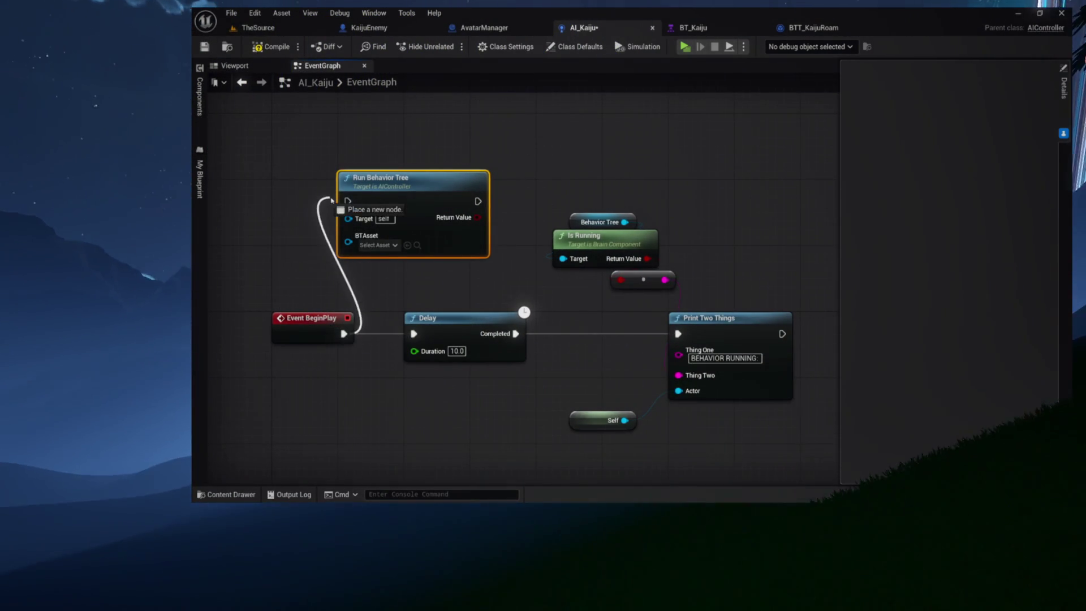
left_click(378, 245)
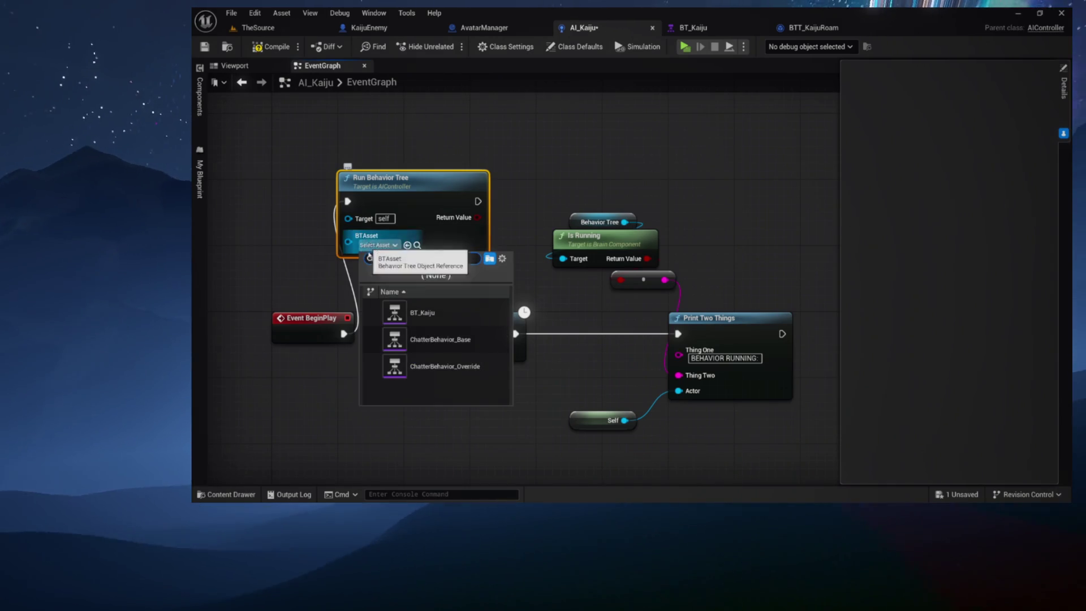
left_click(416, 313)
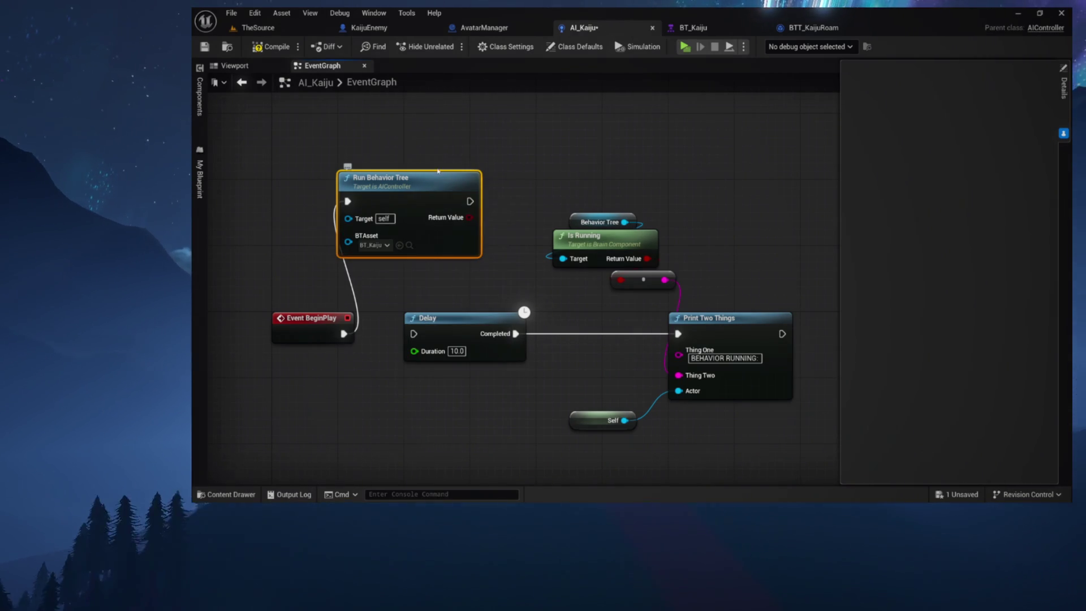
left_click_drag(410, 181, 443, 156)
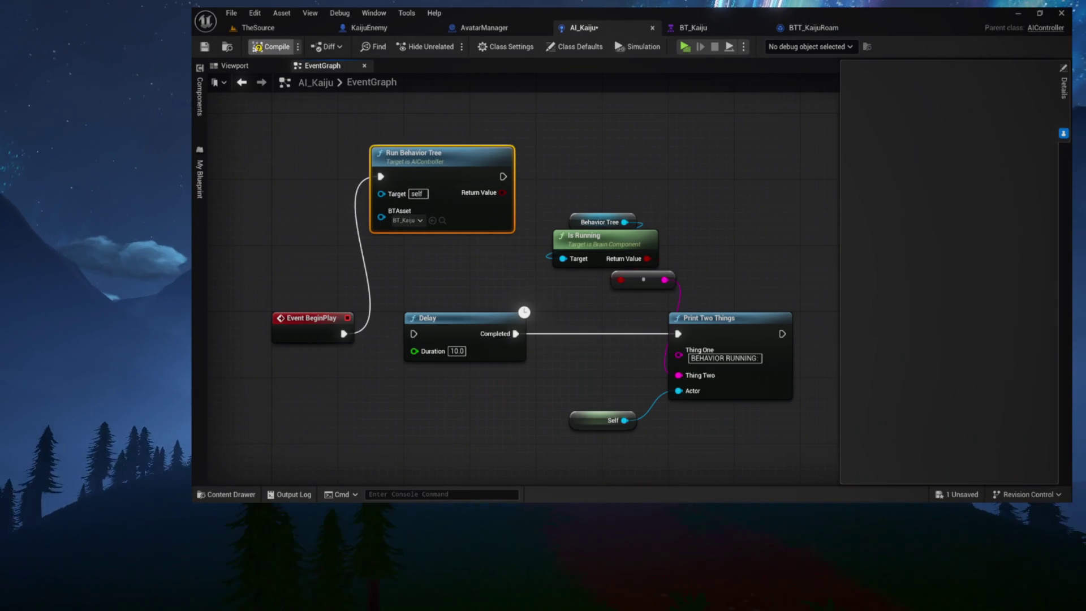
left_click(258, 27)
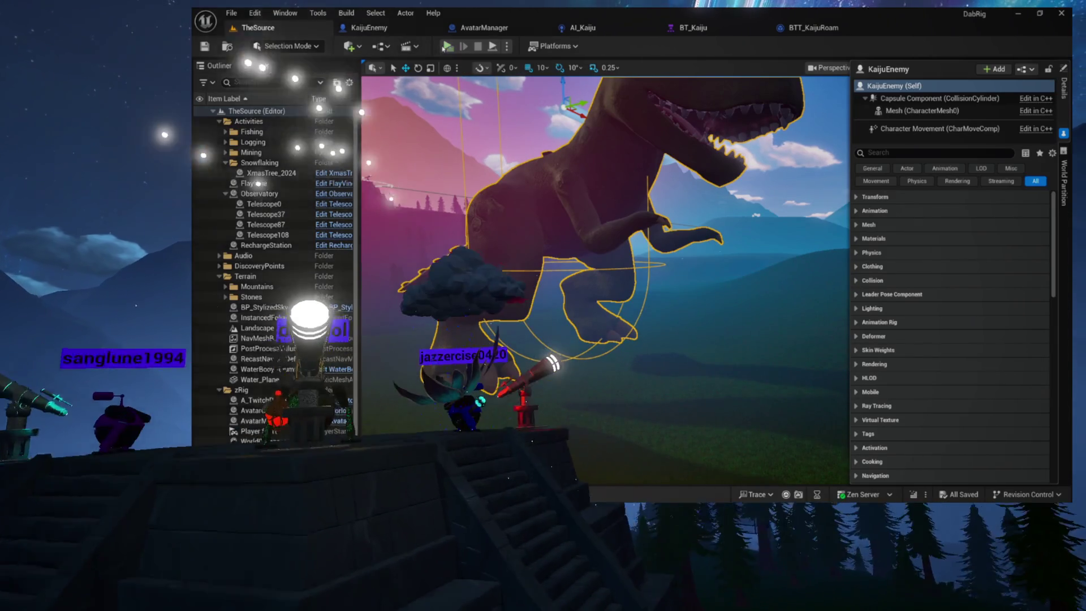
Play the game, dismiss the queue overlay, watch the kaiju, then stop and return to BT_Kaiju
left_click(446, 48)
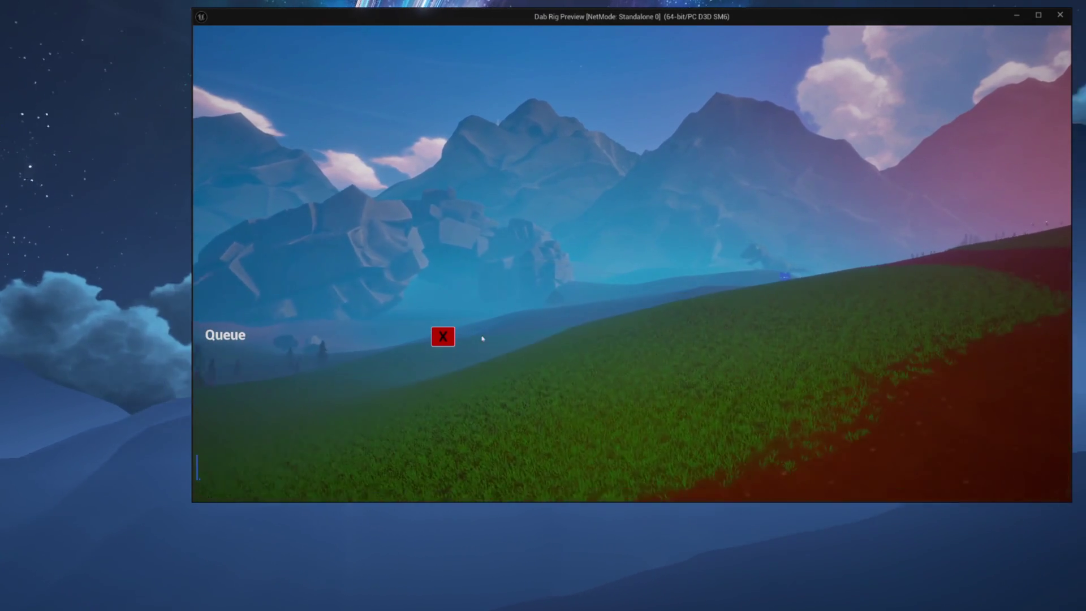
left_click(449, 340)
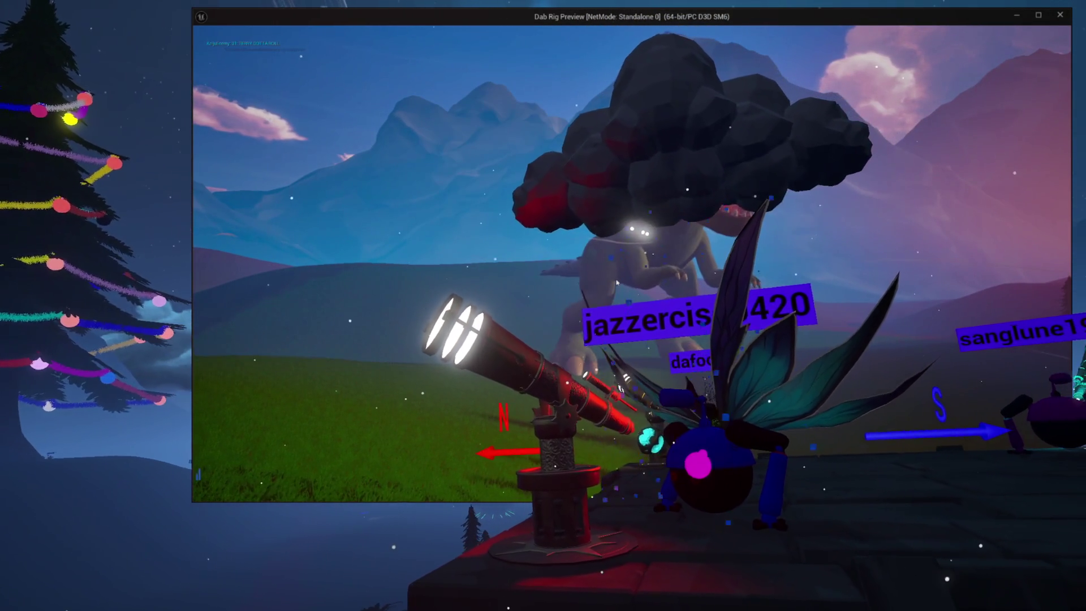
key("Escape")
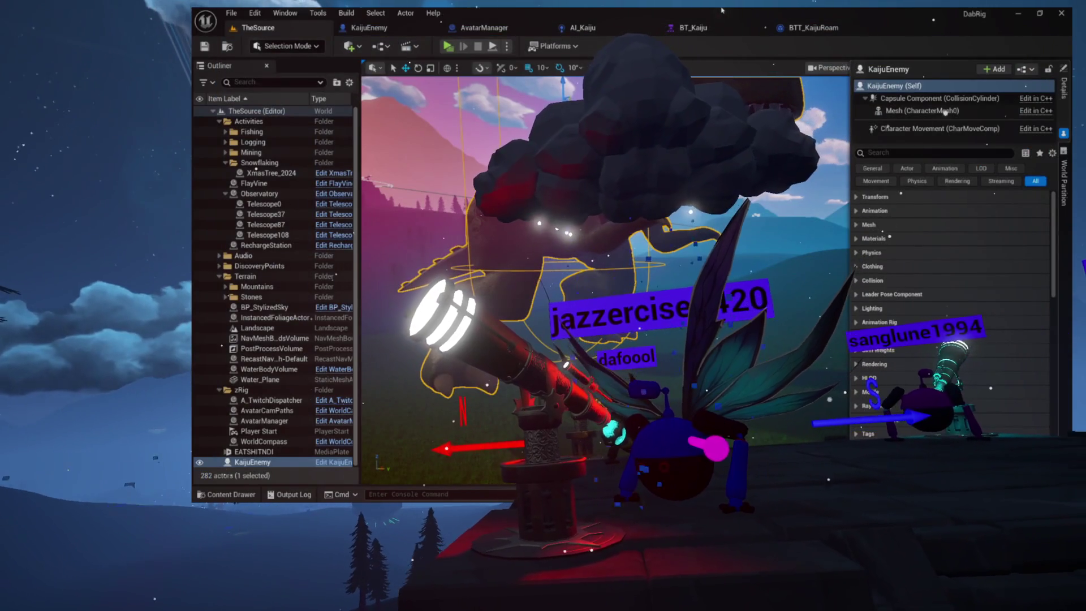
left_click(706, 28)
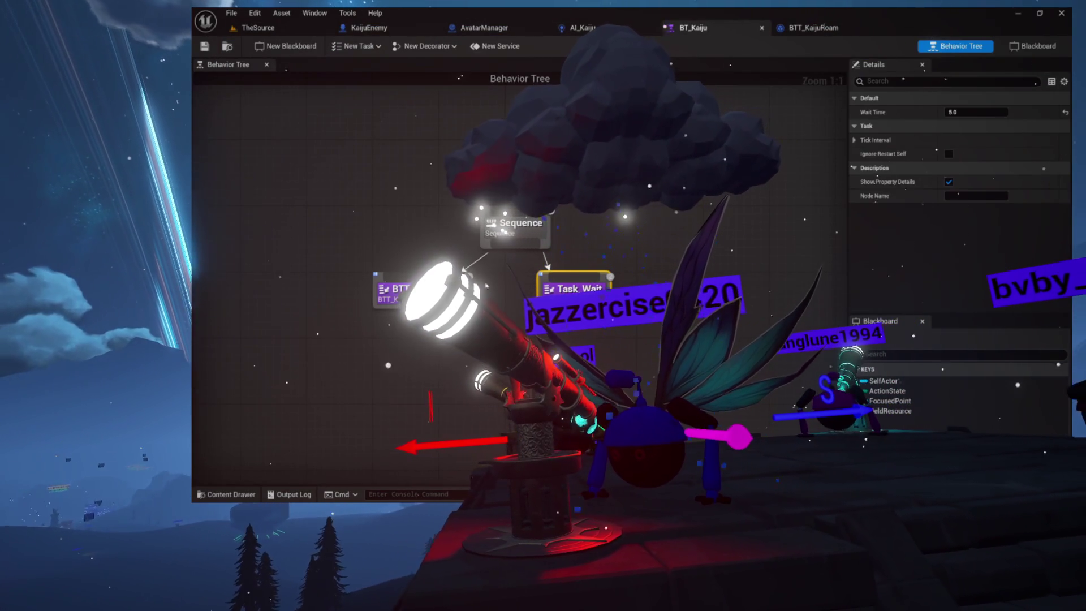
Open the BTT_KaijuRoam task to set its roam radius to 10000, then relaunch the preview
double_click(400, 303)
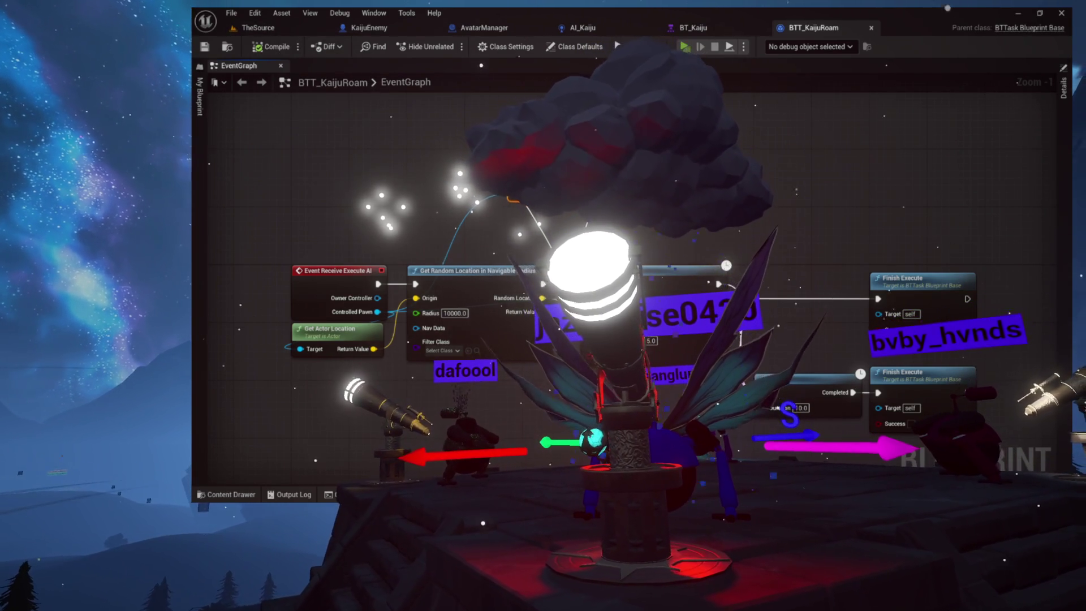
key("alt+Tab")
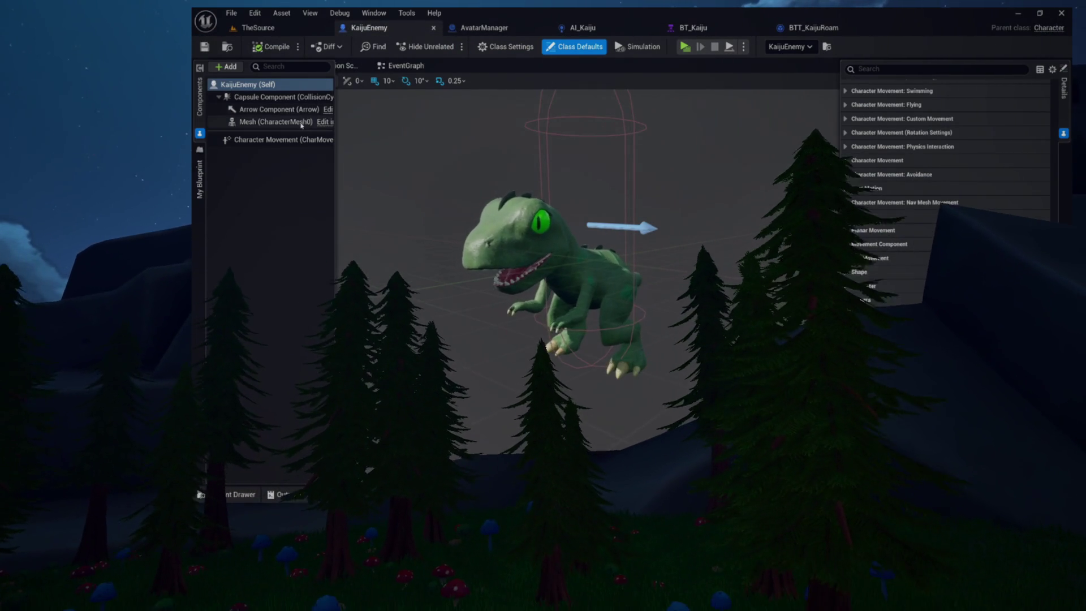
Select the KaijuEnemy mesh and open its Anim Class ABP_Terry to view the TerryState state machine
left_click(301, 123)
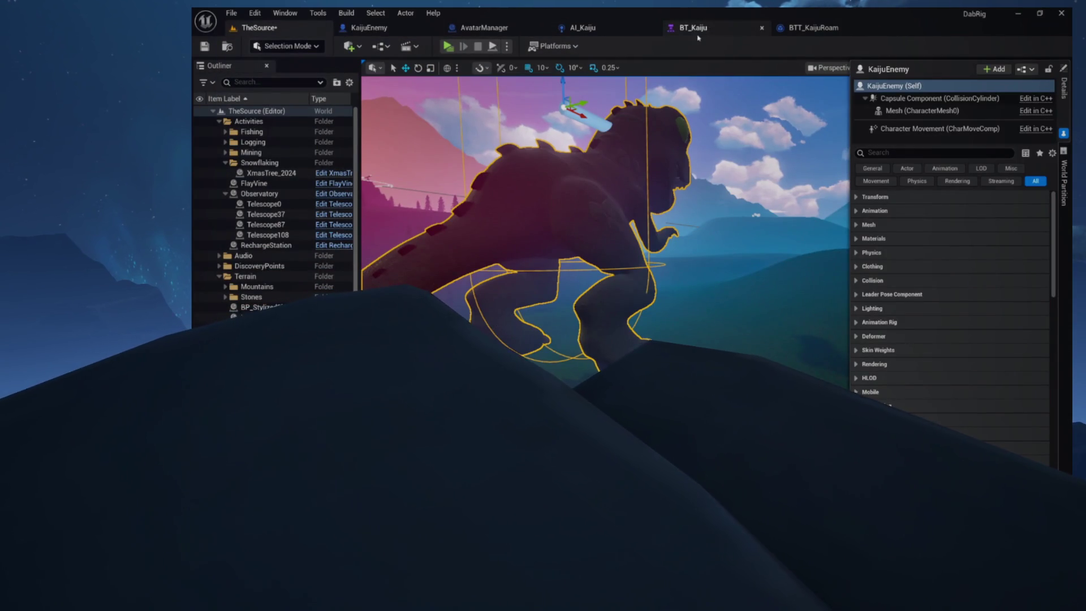
left_click(693, 28)
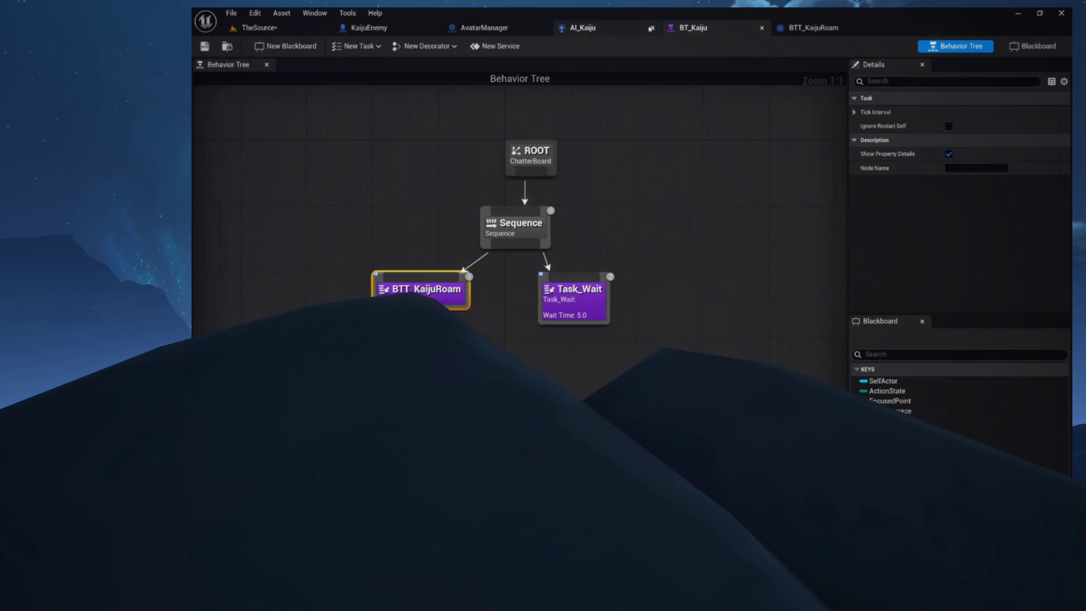
left_click(599, 32)
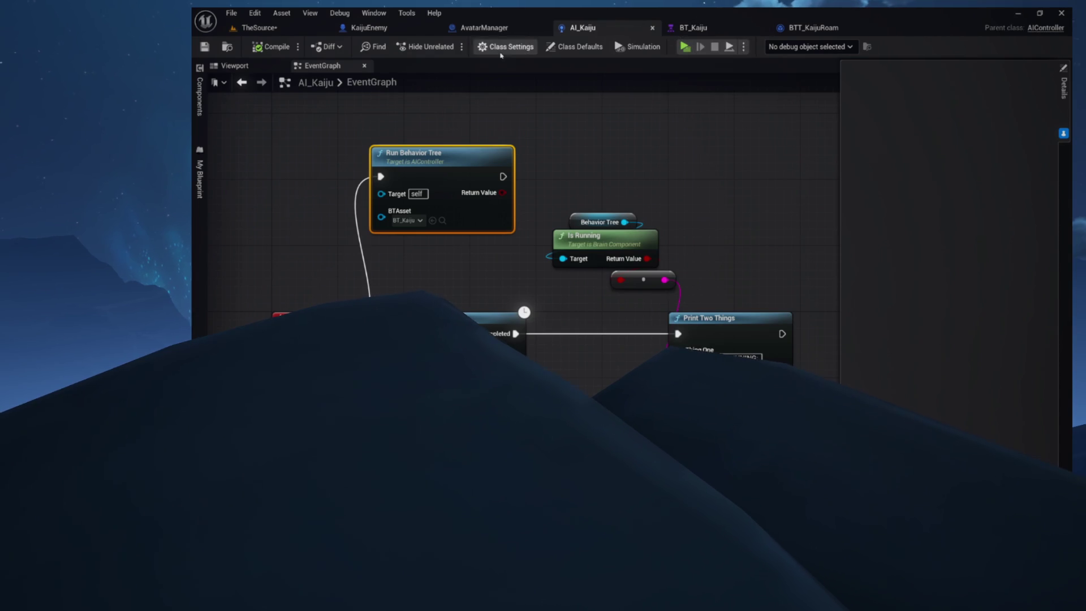
left_click(697, 28)
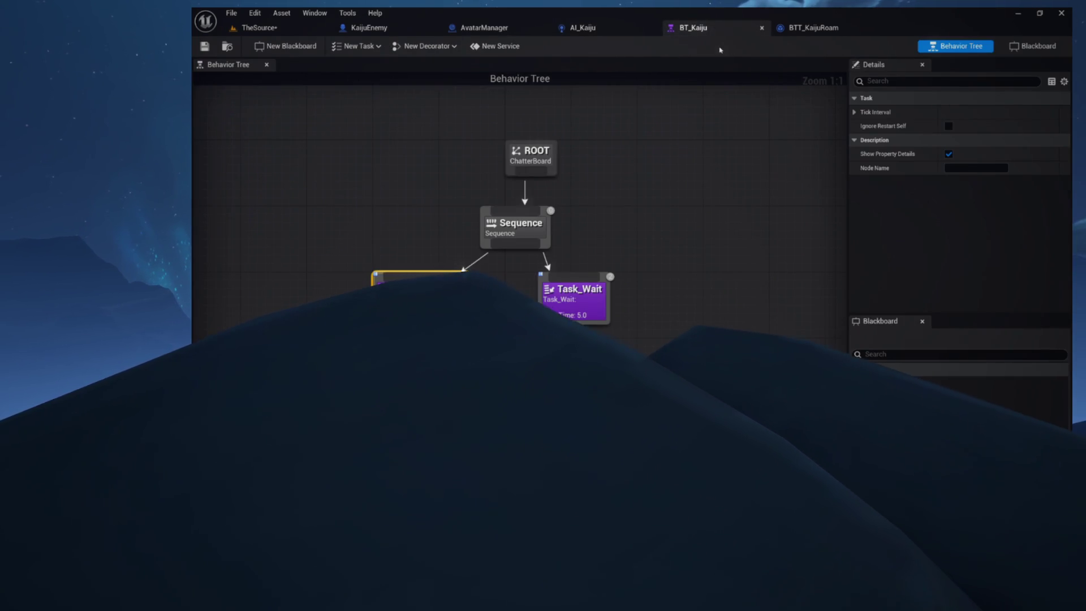
left_click(387, 31)
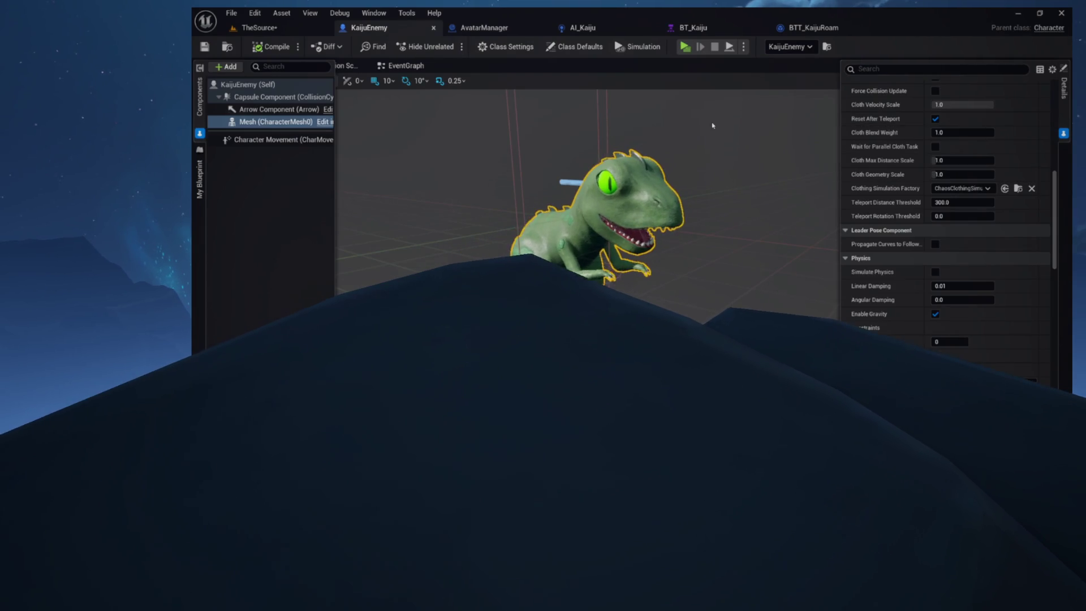
scroll(935, 187, "down", 5)
scroll(935, 187, "up", 5)
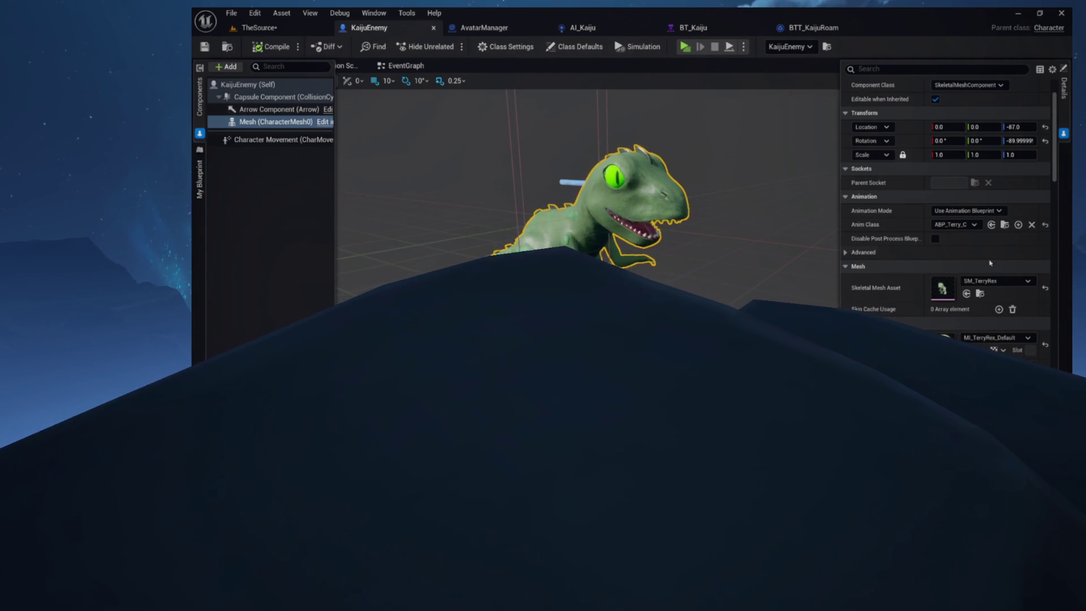
left_click(1005, 225)
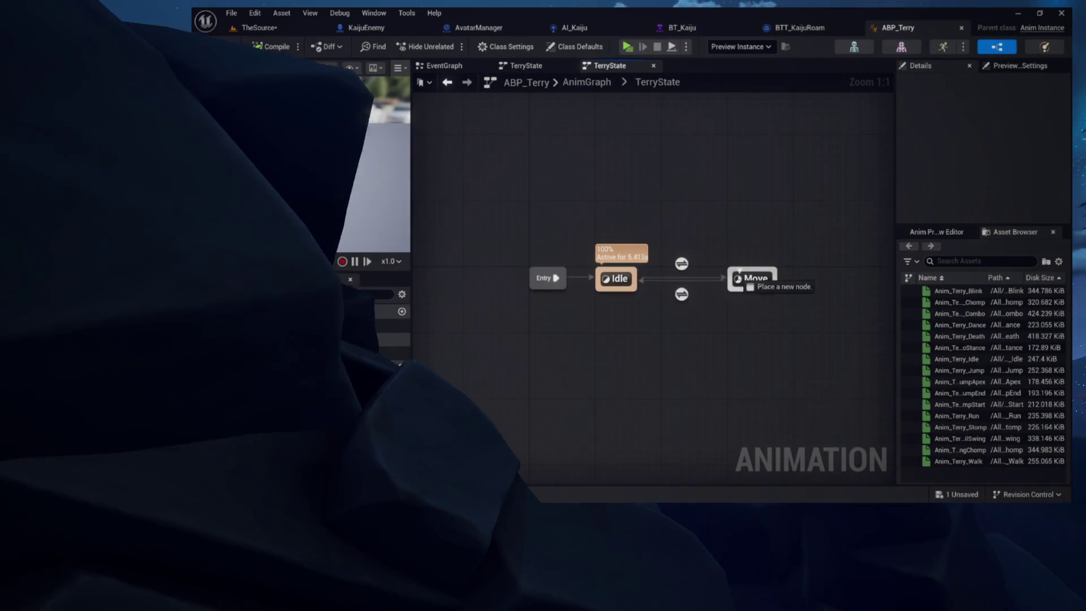
In the Move state, divide velocity Vector Length by 50 into the Movement blend space and compile
double_click(750, 278)
left_click_drag(498, 152, 627, 282)
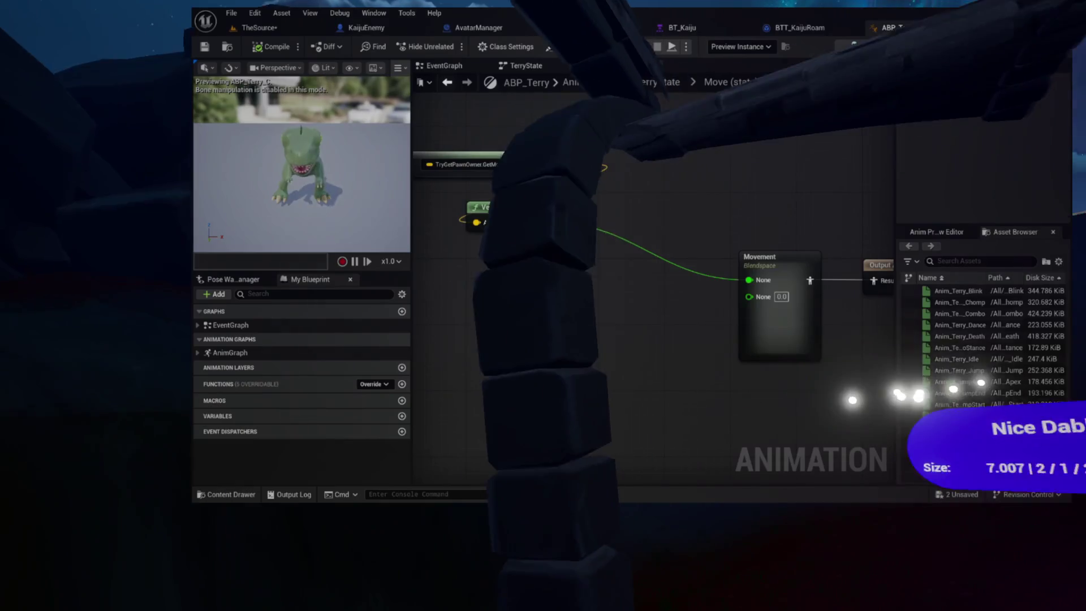
left_click_drag(545, 222, 600, 232)
type(">")
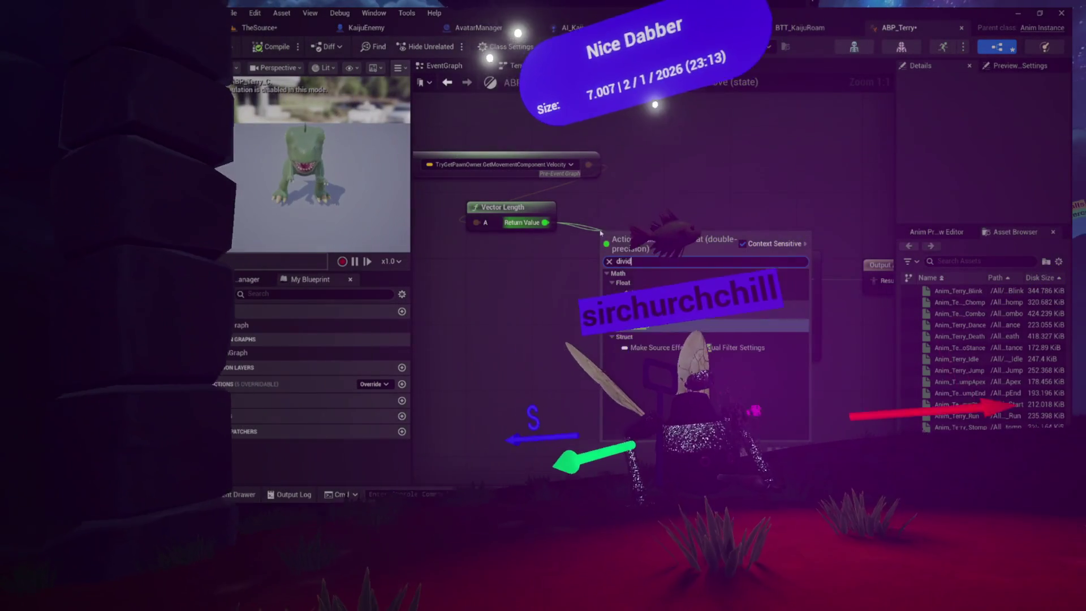
key("Return")
left_click_drag(607, 221, 608, 269)
left_click_drag(668, 285, 762, 285)
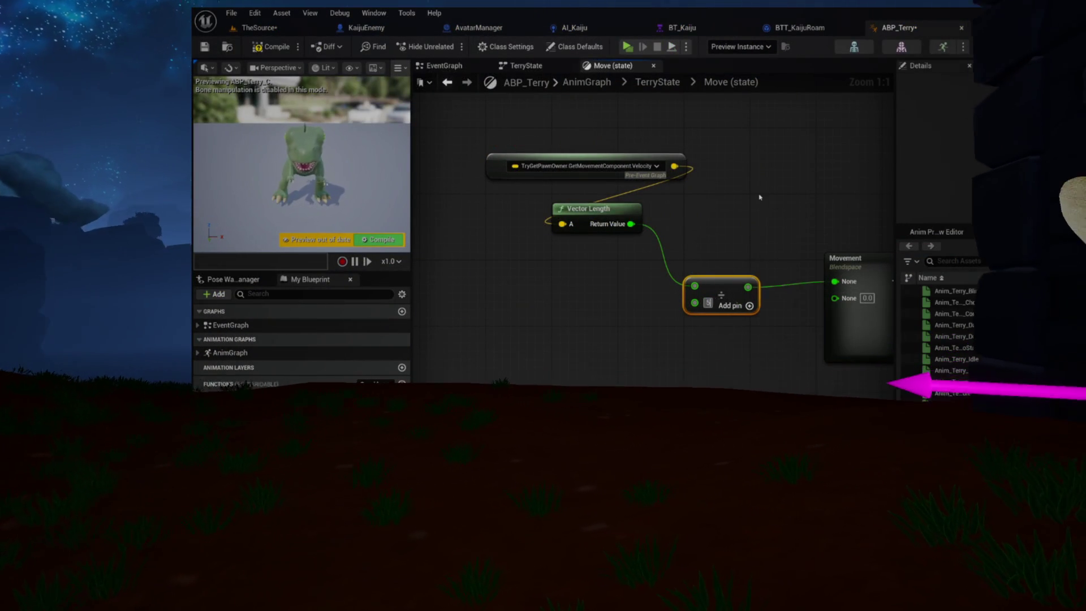
type("0.0")
left_click(277, 47)
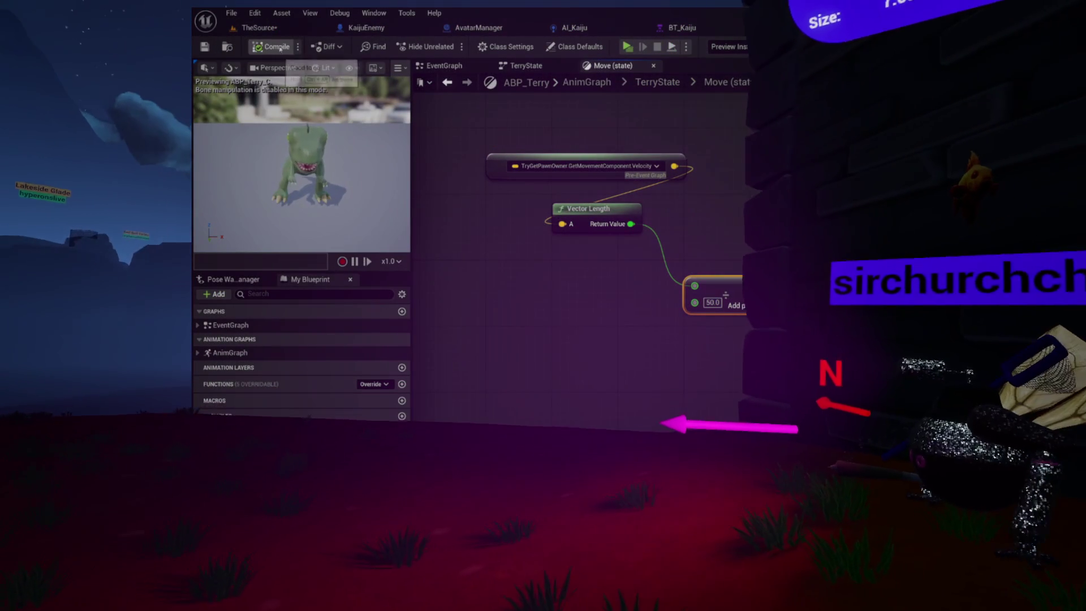
left_click(366, 27)
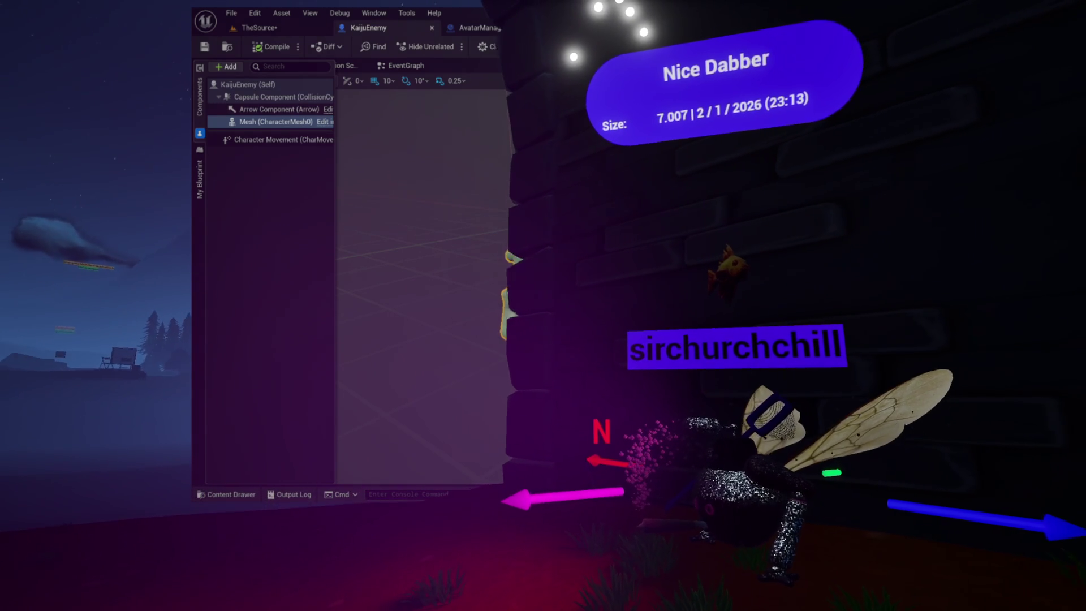
Select KaijuEnemy's Character Movement component to show its walking settings, including 600 cm/s walk speed
left_click(283, 139)
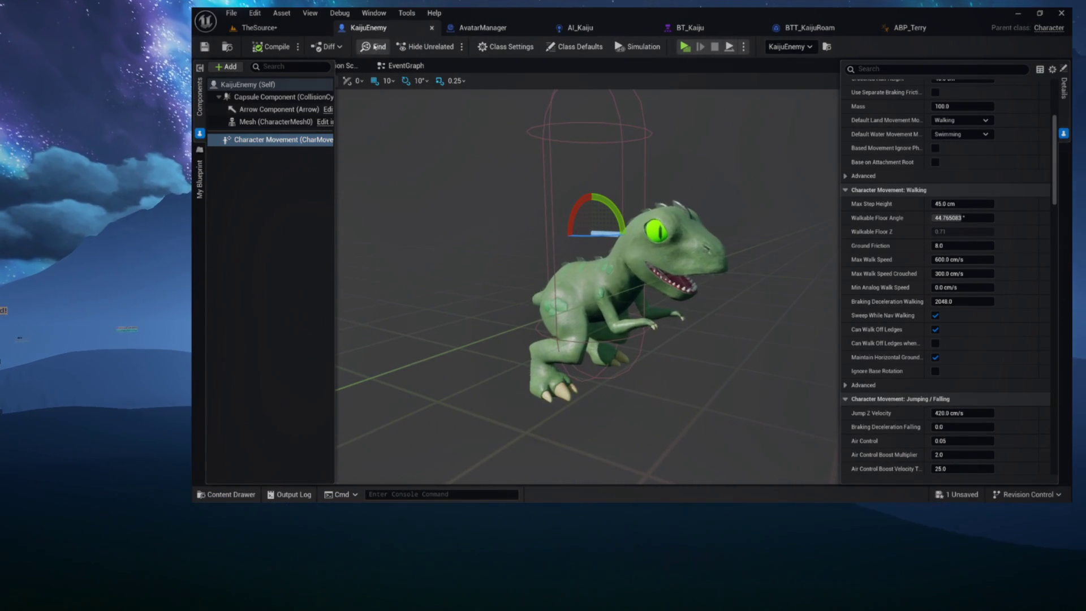
Set Max Step Height 500, Walkable Floor Angle 90 and Max Walk Speed 1200, then compile and play
left_click(1052, 69)
left_click(922, 165)
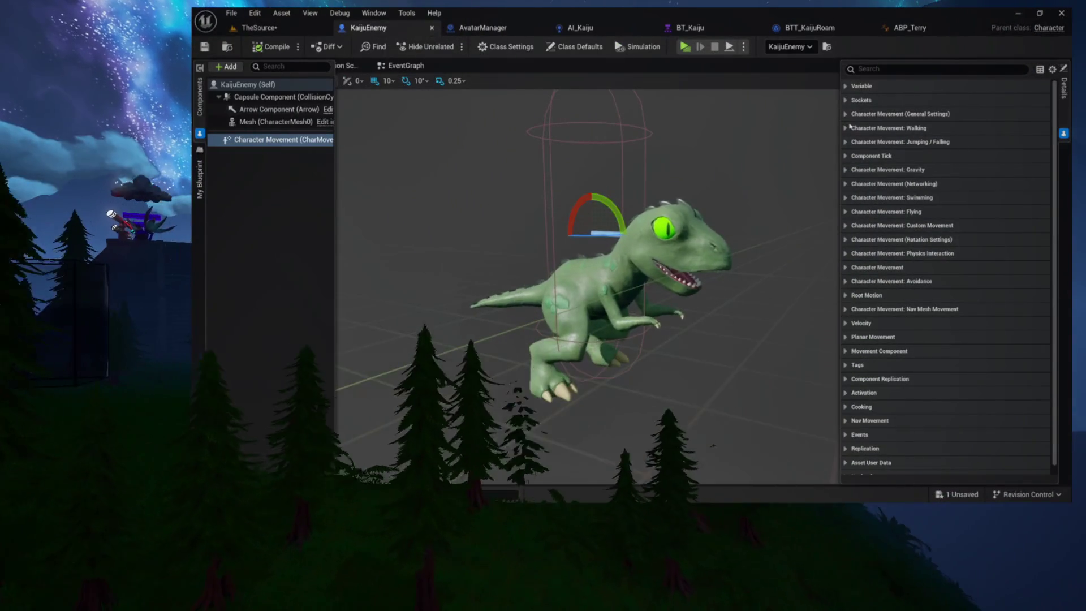
left_click(884, 129)
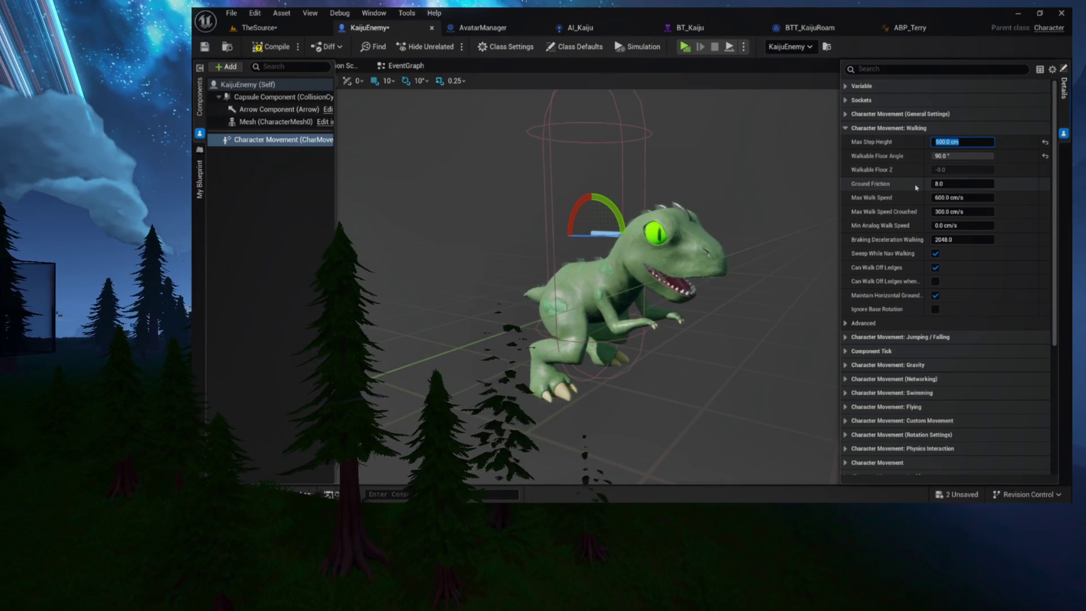
left_click(972, 198)
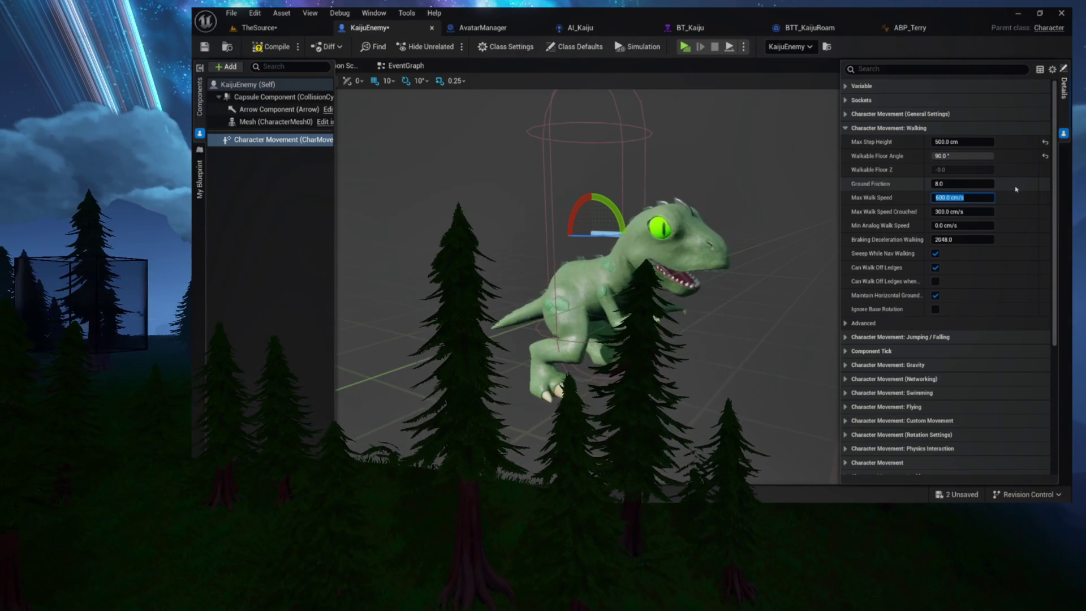
type("1200")
key("Return")
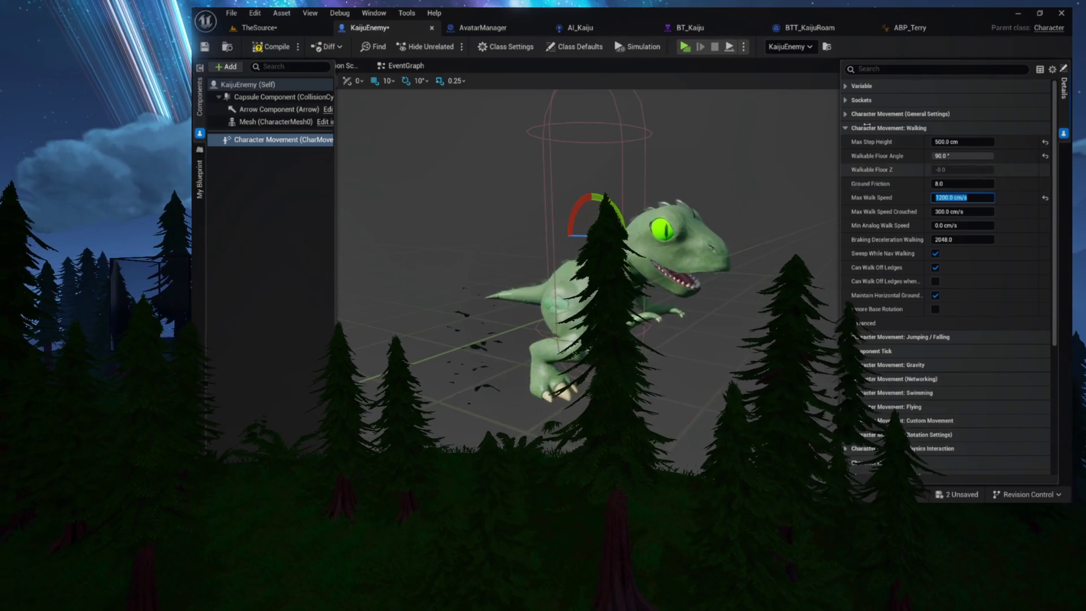
left_click(270, 46)
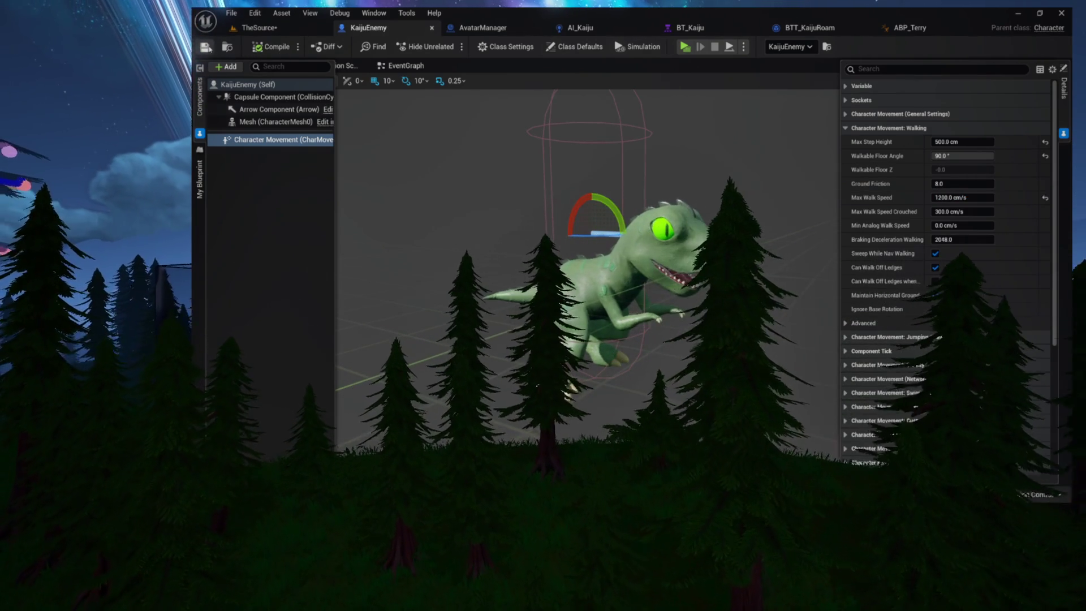
left_click(684, 48)
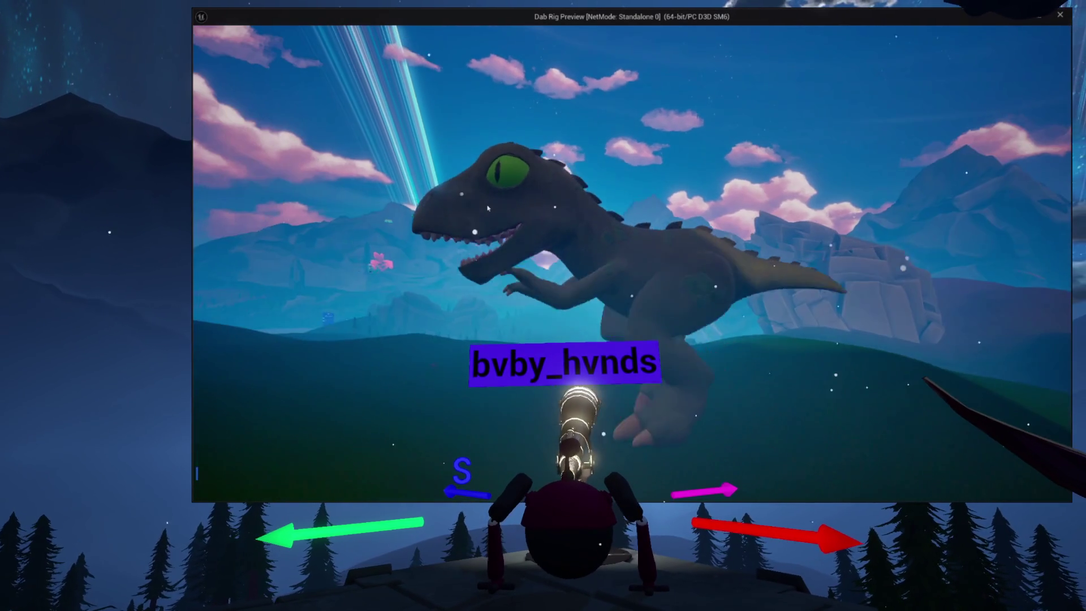
Stop the preview, close the behavior tree and Move state tabs, leaving ABP_Terry's TerryState machine showing
key("Escape")
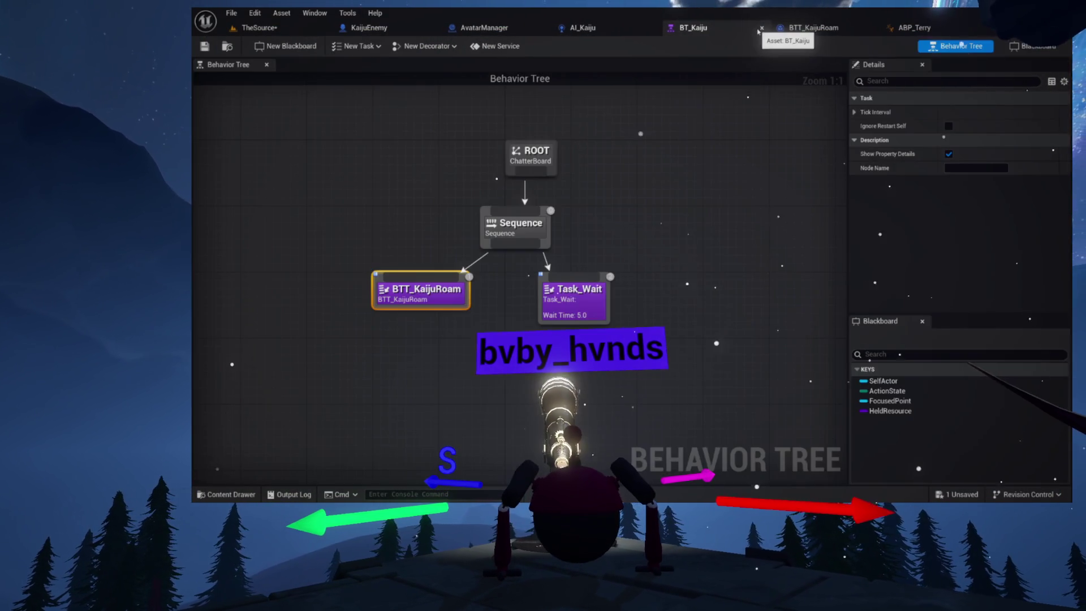
left_click(758, 28)
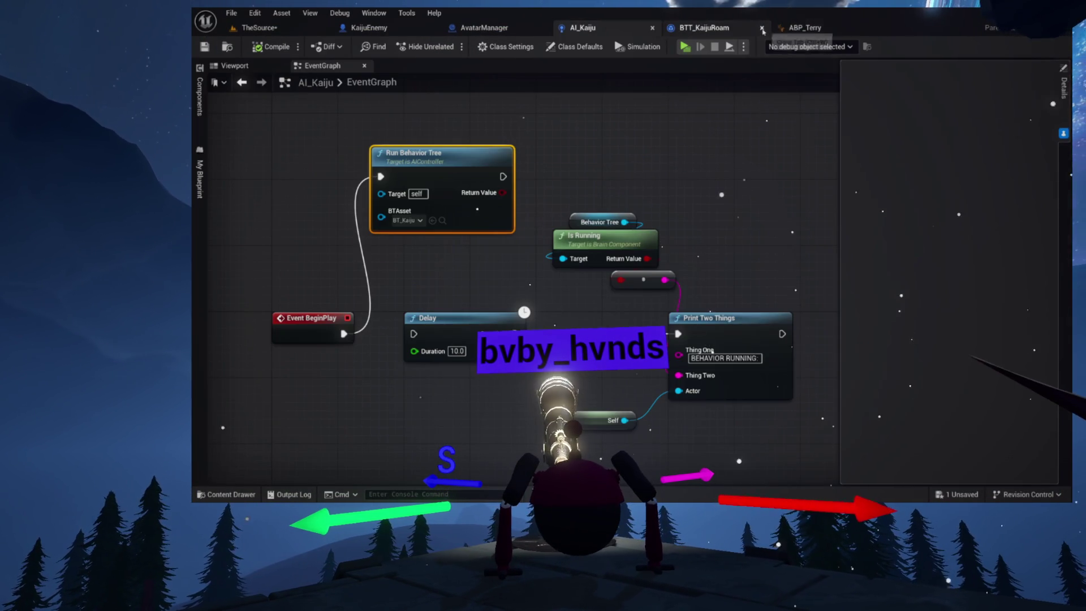
left_click(713, 31)
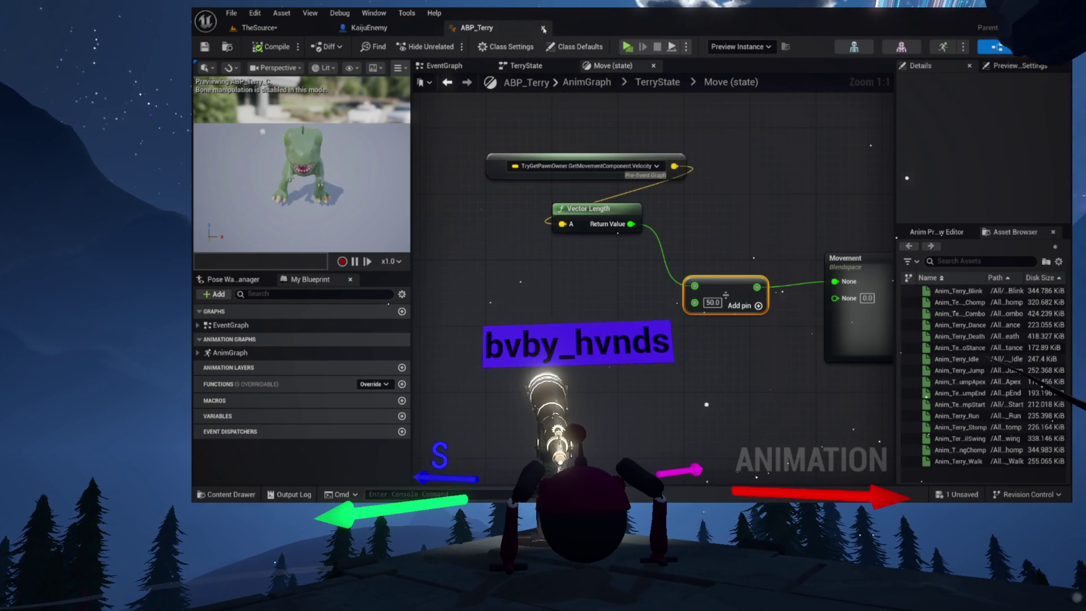
left_click(651, 67)
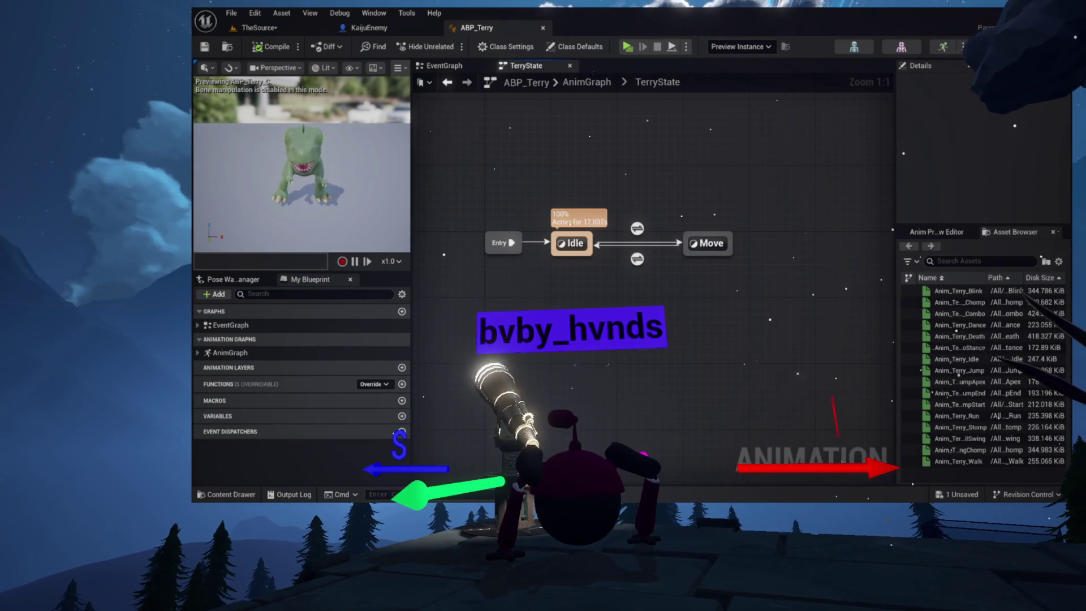
Open the Movement blend space's walk sample graph and inspect the Anim_Terry_Walk sequence
left_click_drag(612, 231, 710, 235)
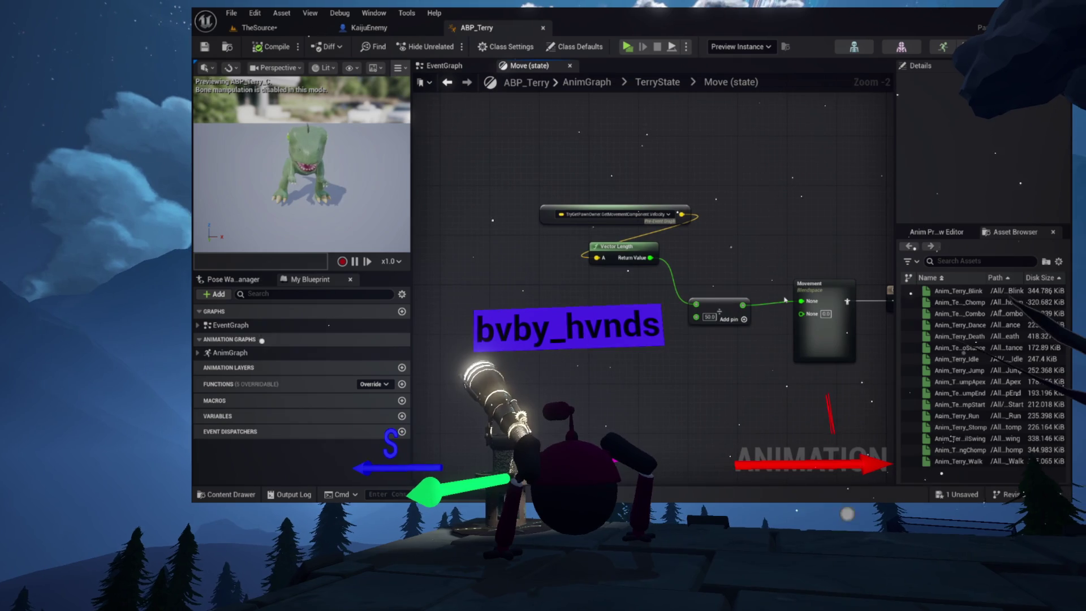
double_click(829, 283)
right_click(725, 204)
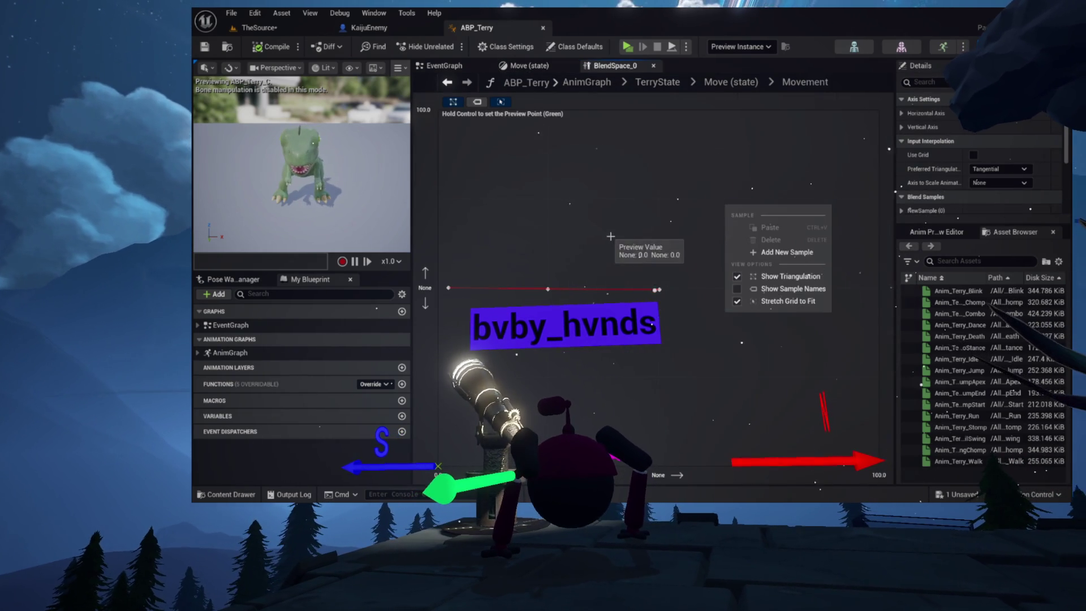
left_click(544, 275)
double_click(548, 289)
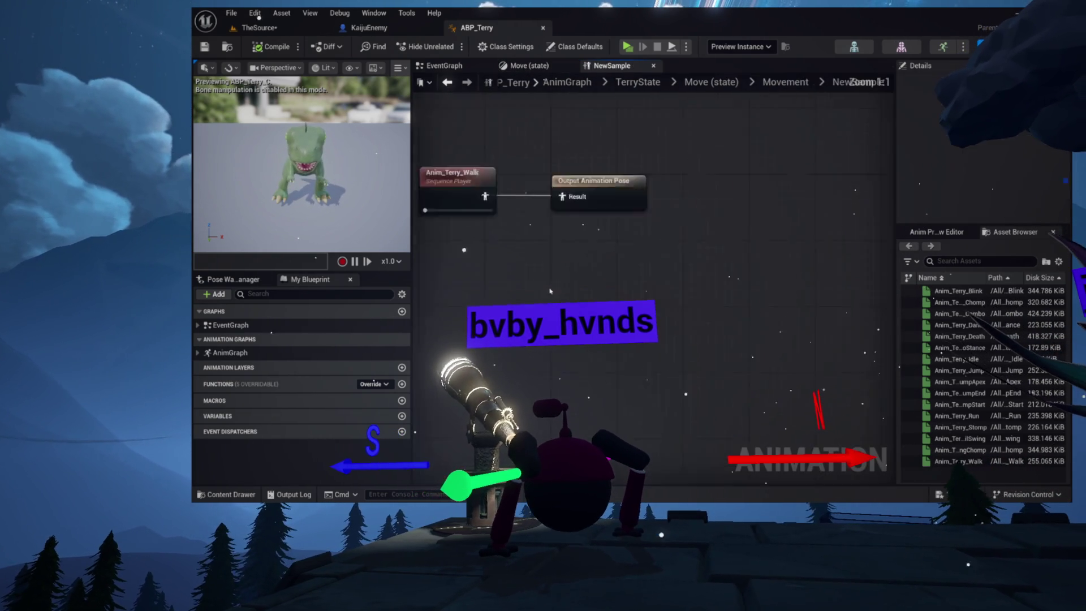
left_click(546, 266)
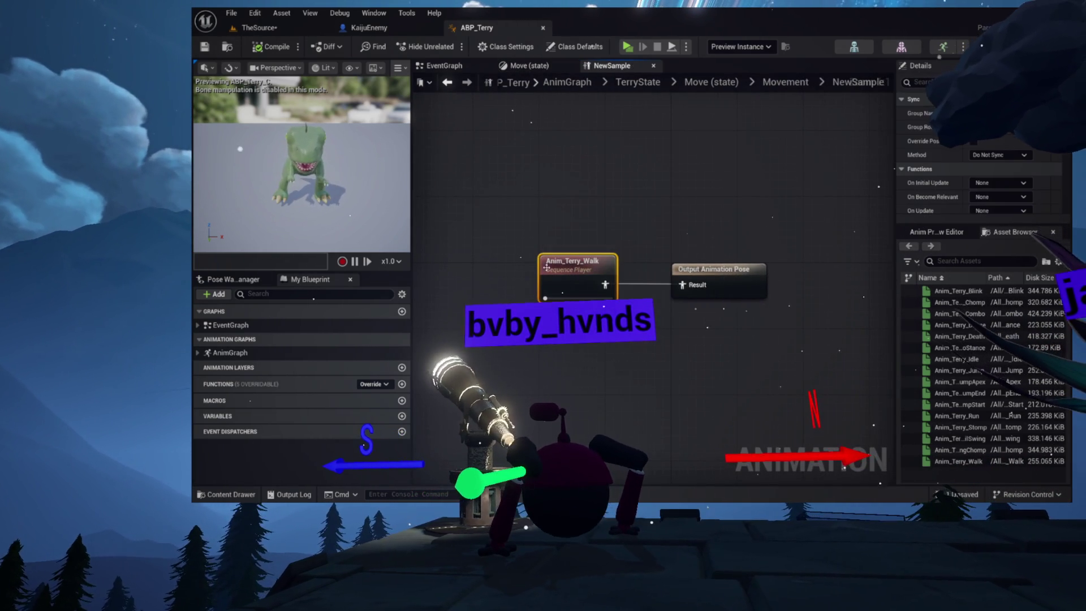
double_click(577, 267)
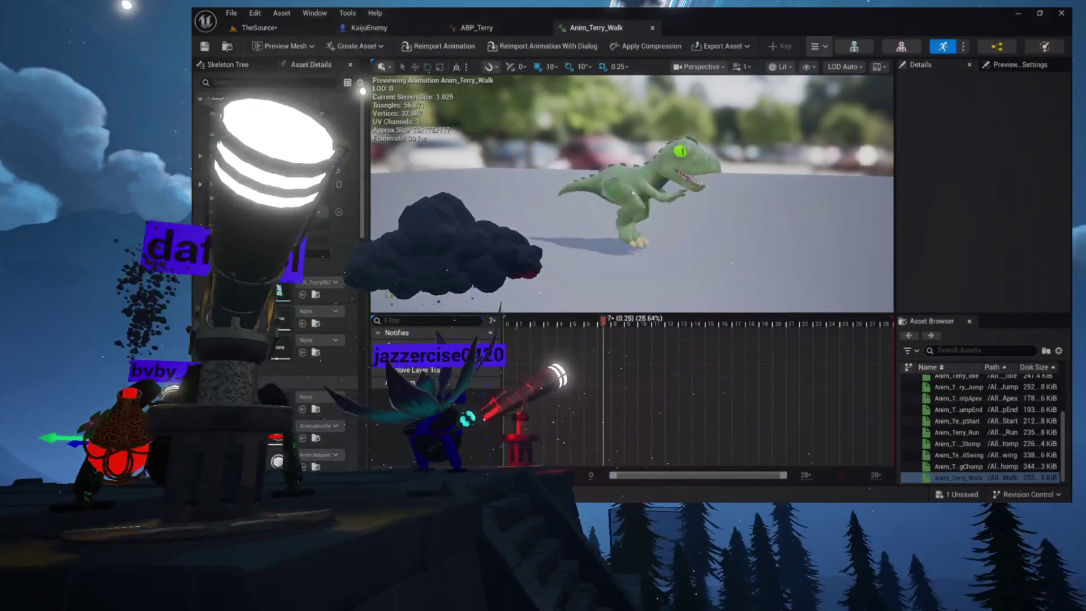
Set the Anim_Terry_Walk player's Play Rate to 0.5 and compile ABP_Terry
left_click(477, 27)
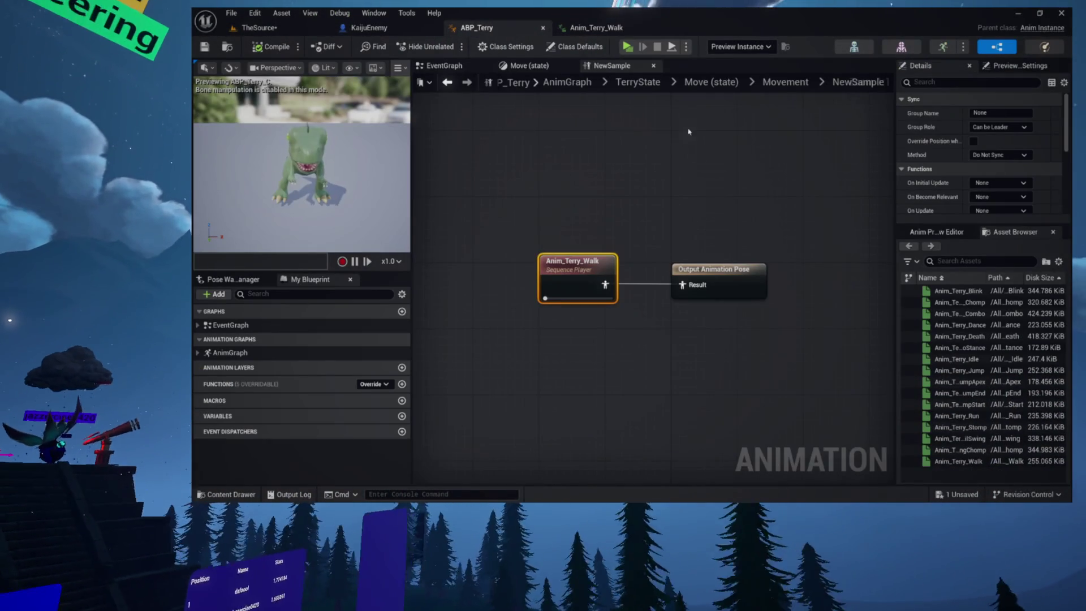
scroll(933, 163, "down", 4)
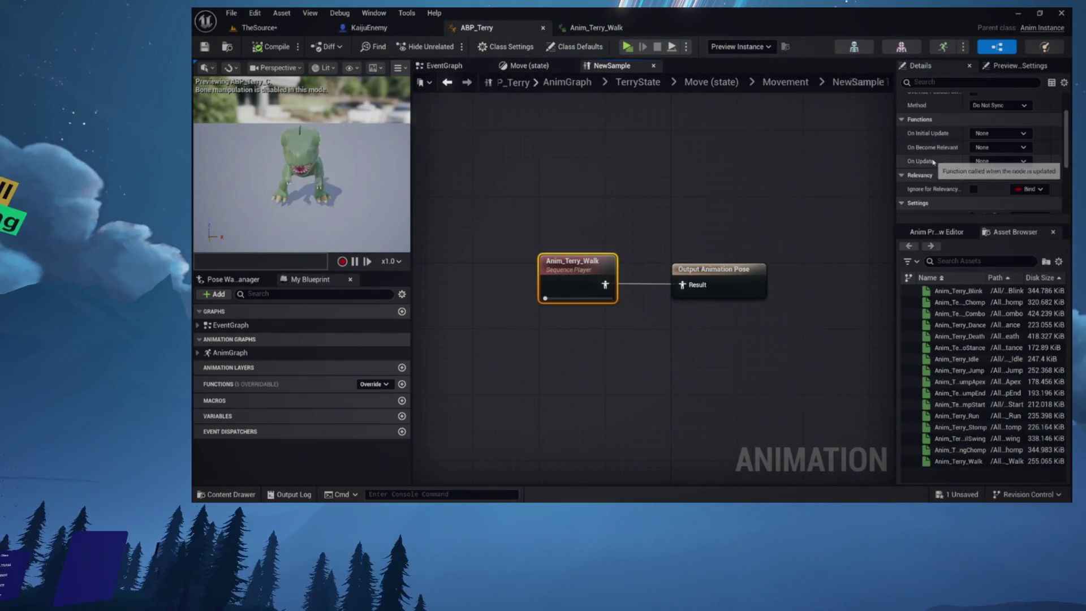
scroll(934, 163, "down", 1)
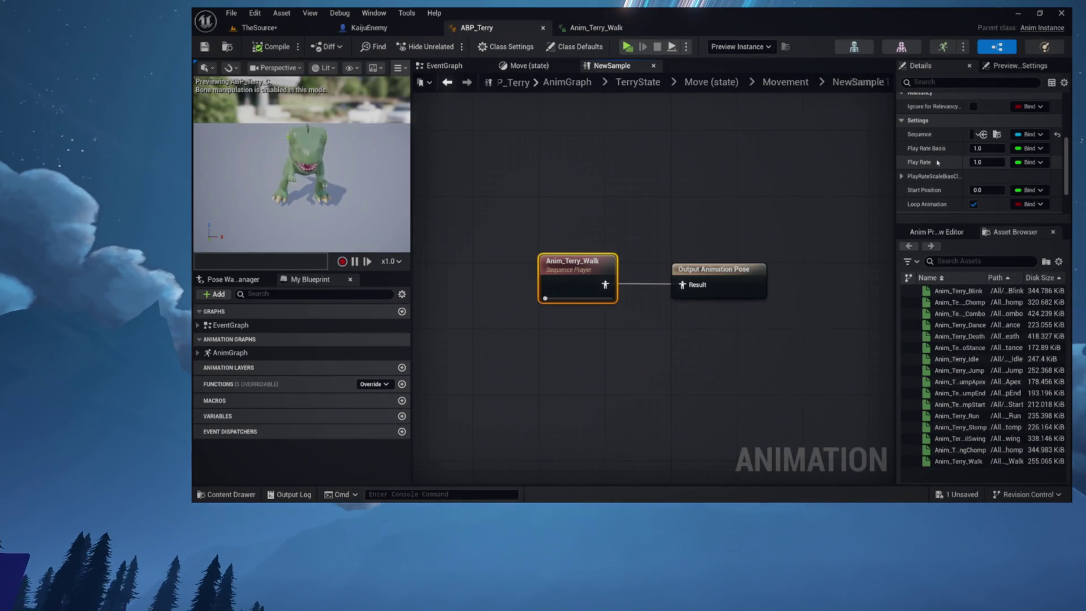
left_click(981, 160)
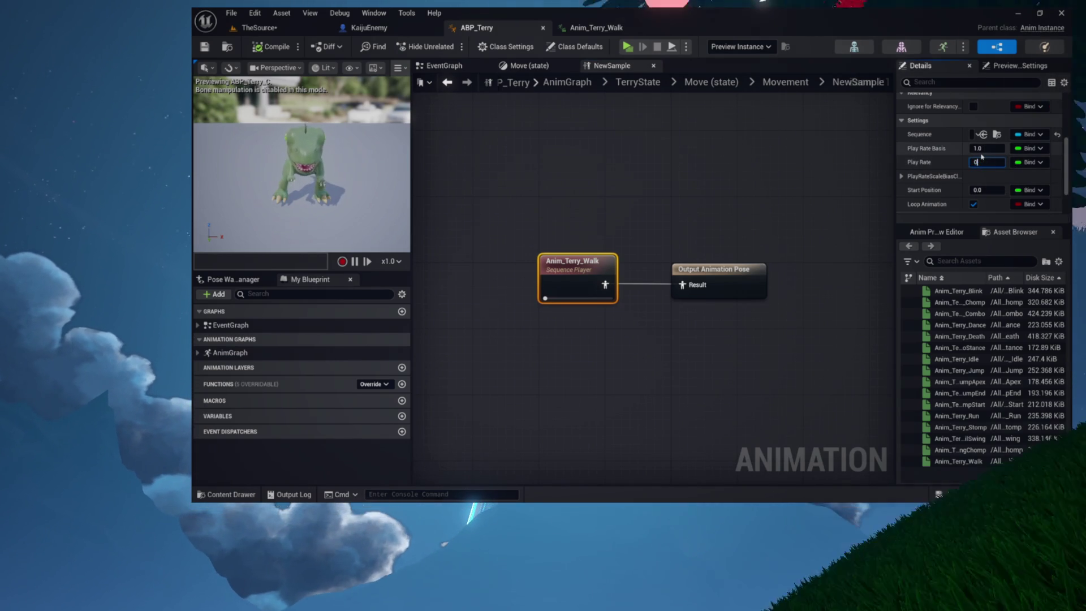
type("0.5")
key("Return")
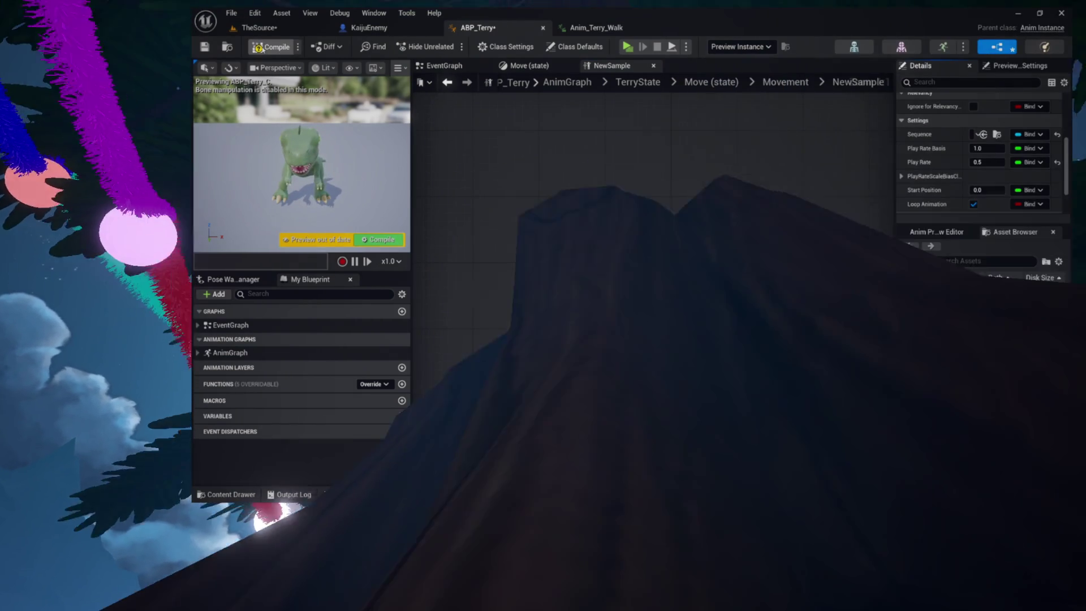
left_click(259, 48)
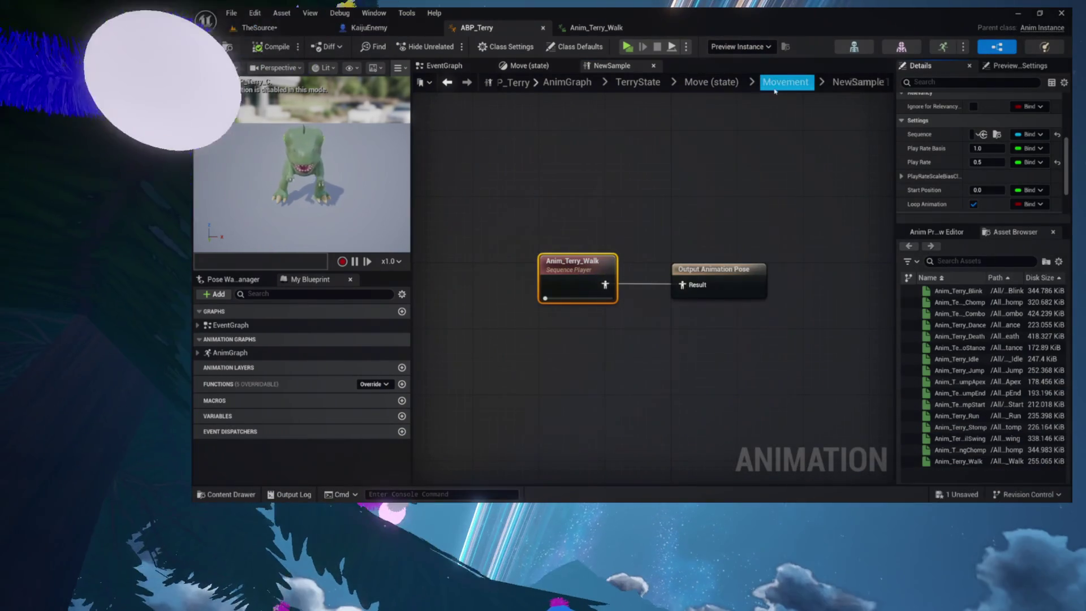
Open the run sample's graph and edit the Anim_Terry_Run player's Play Rate
left_click(785, 82)
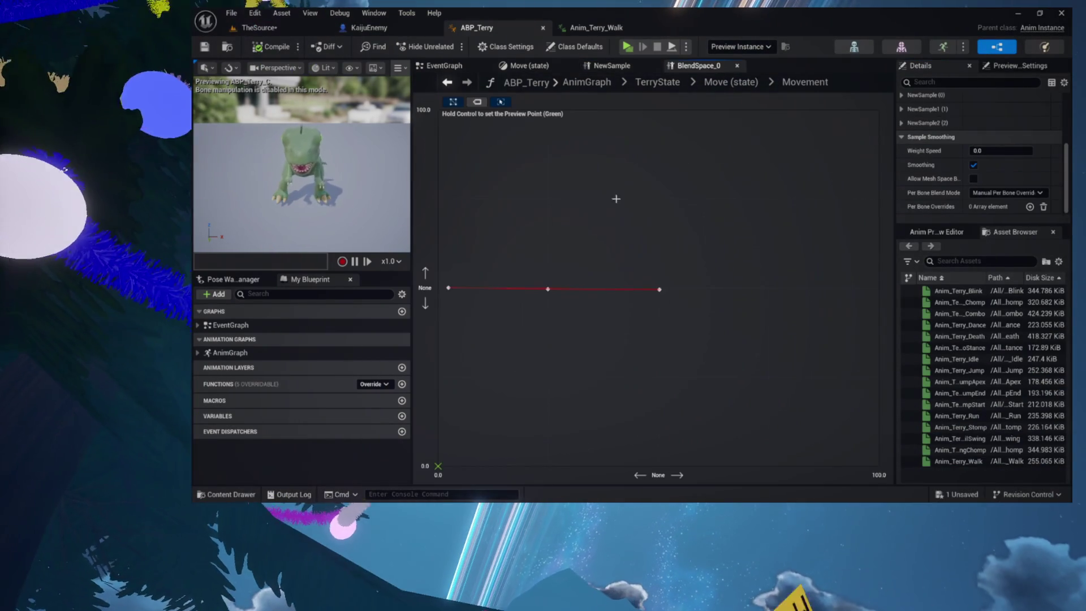
double_click(659, 289)
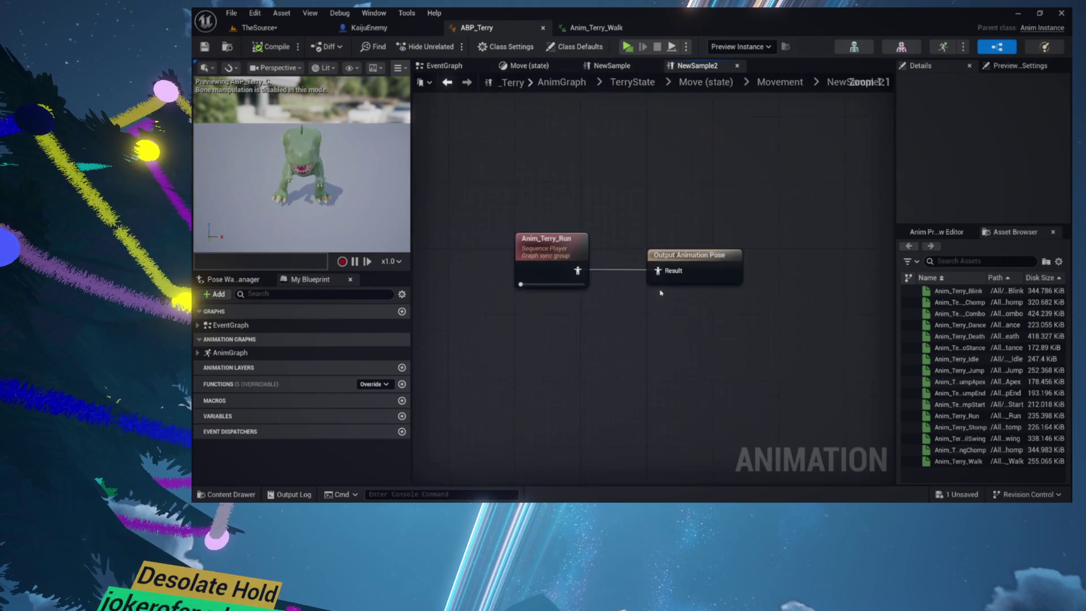
left_click(554, 262)
scroll(965, 199, "down", 1)
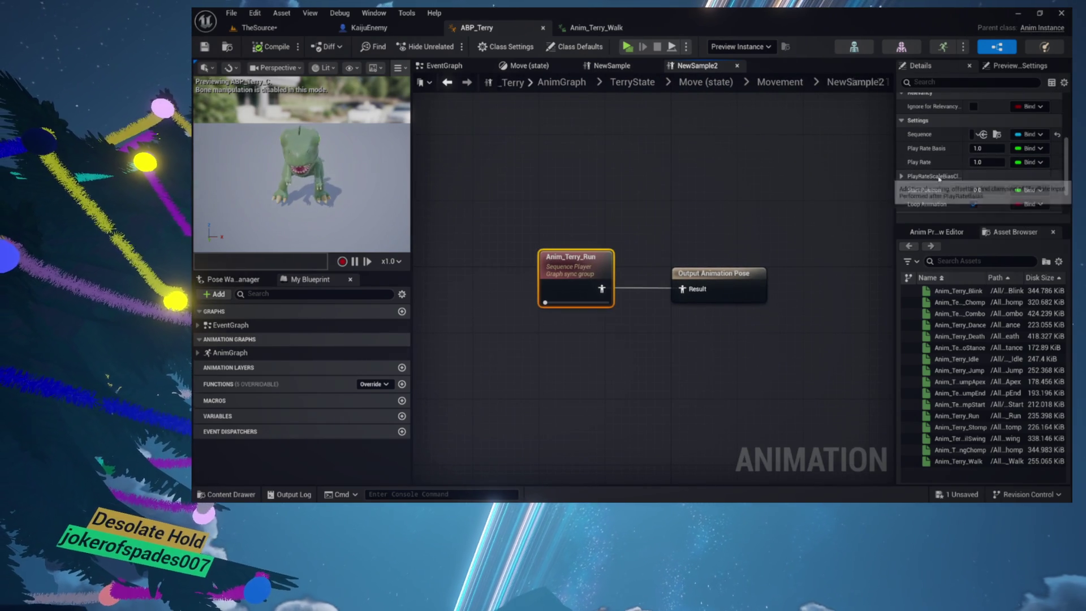
left_click(996, 161)
type("0.5")
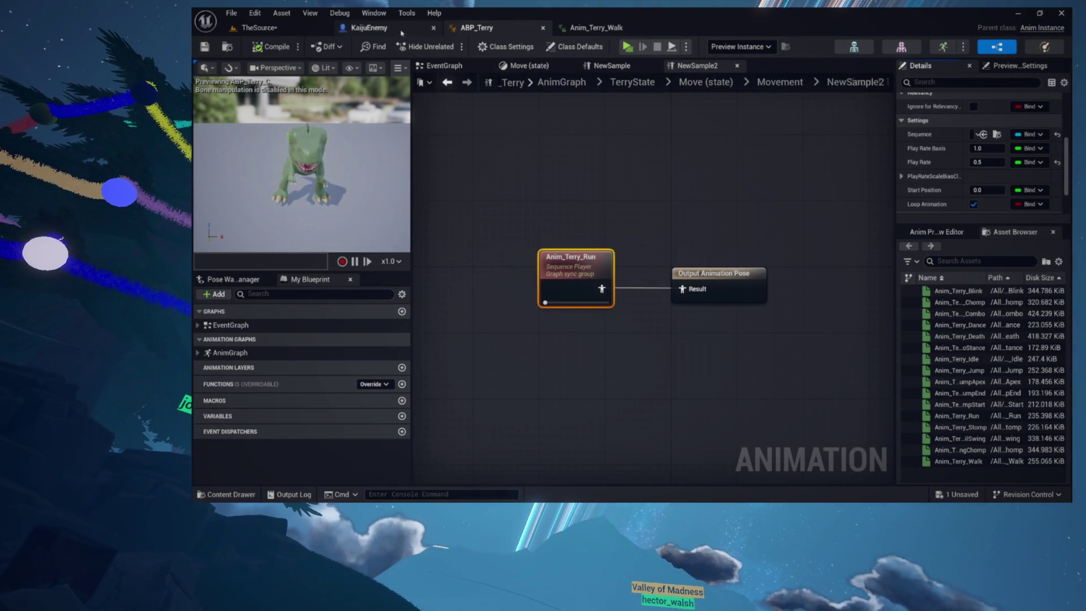
Test-play TheSource in standalone, dismiss the queue panel, then stop with Esc
left_click(259, 27)
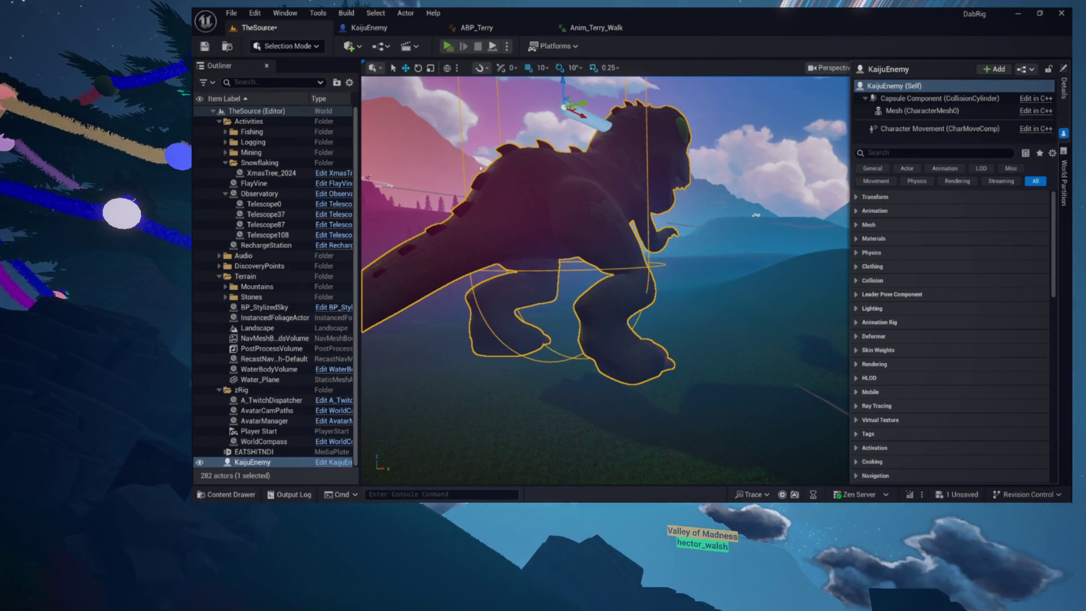
key("alt+p")
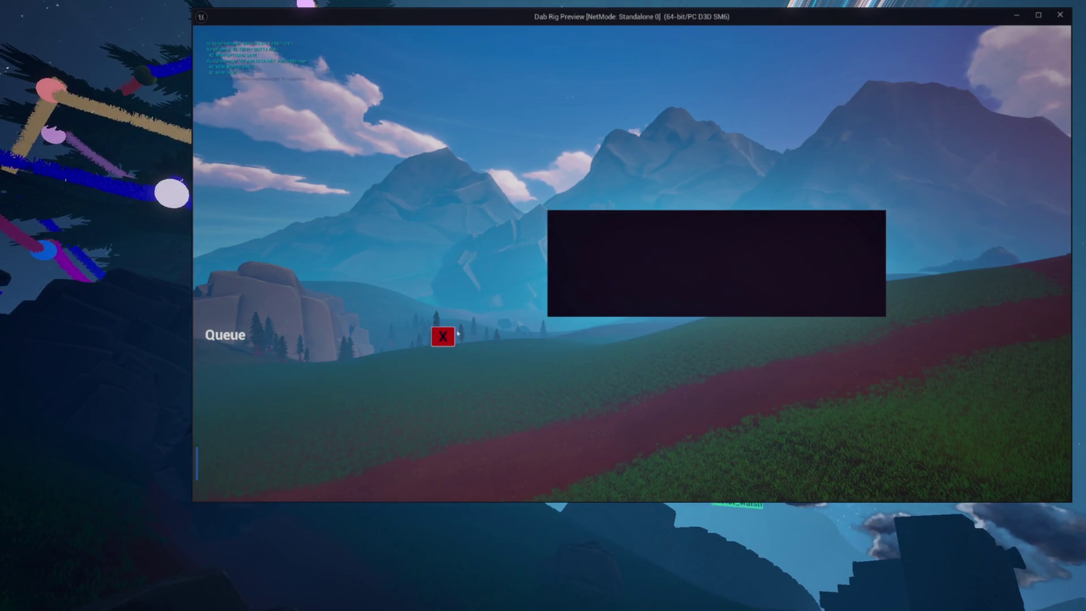
left_click(453, 336)
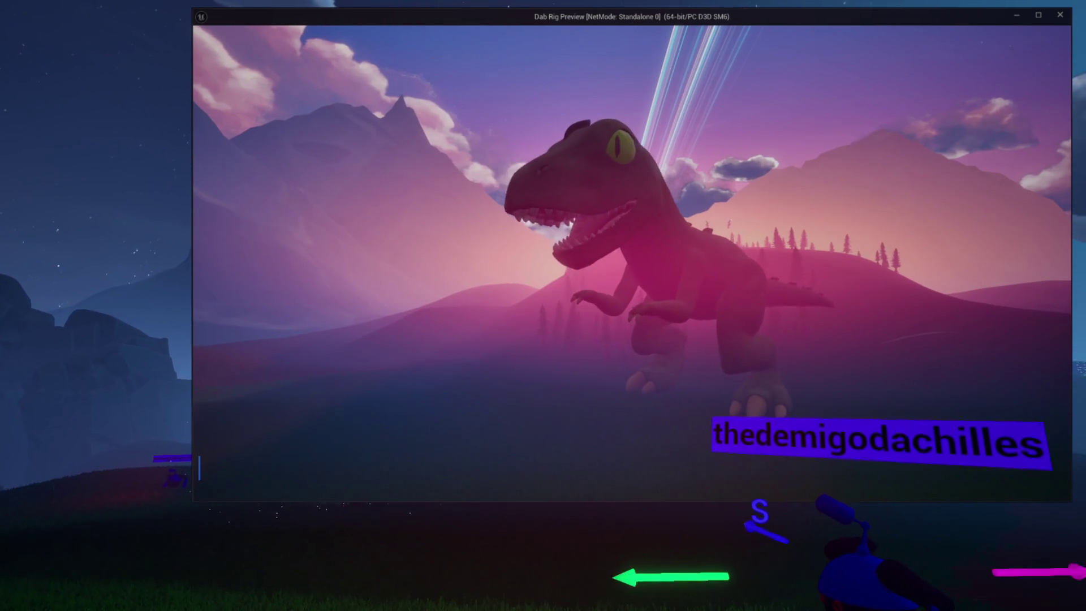
key("Escape")
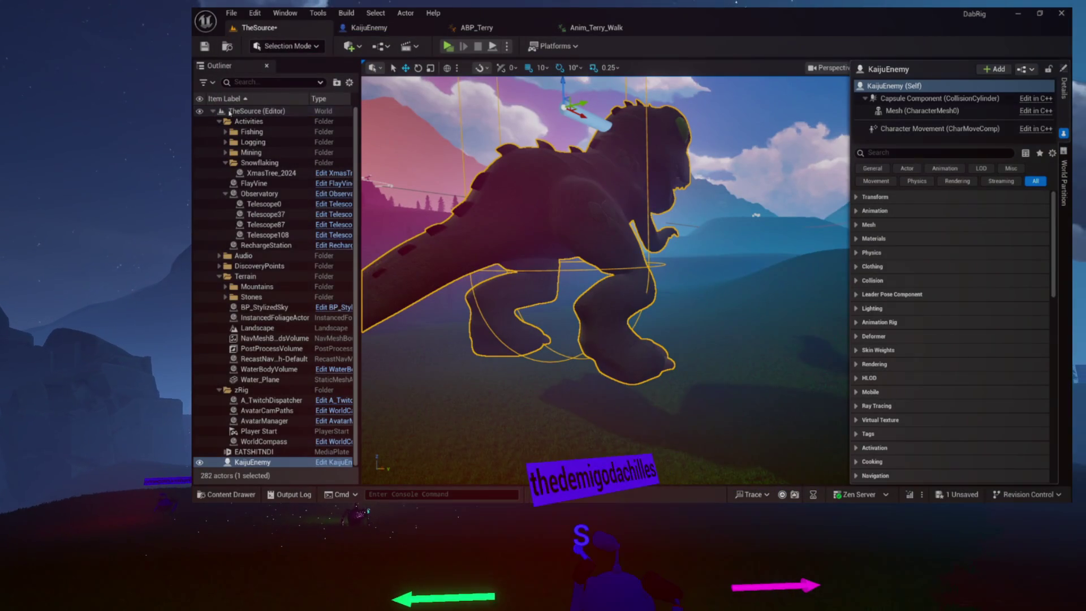
Check the Anim_Terry_Walk animation, then return to ABP_Terry's graph and clear the selection
left_click(622, 29)
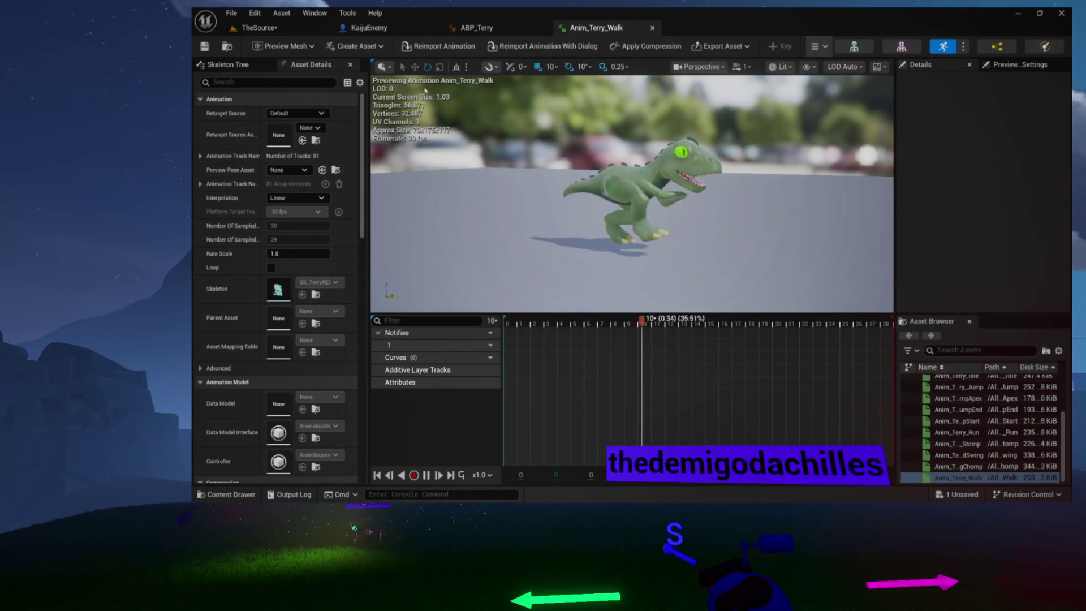
left_click(481, 28)
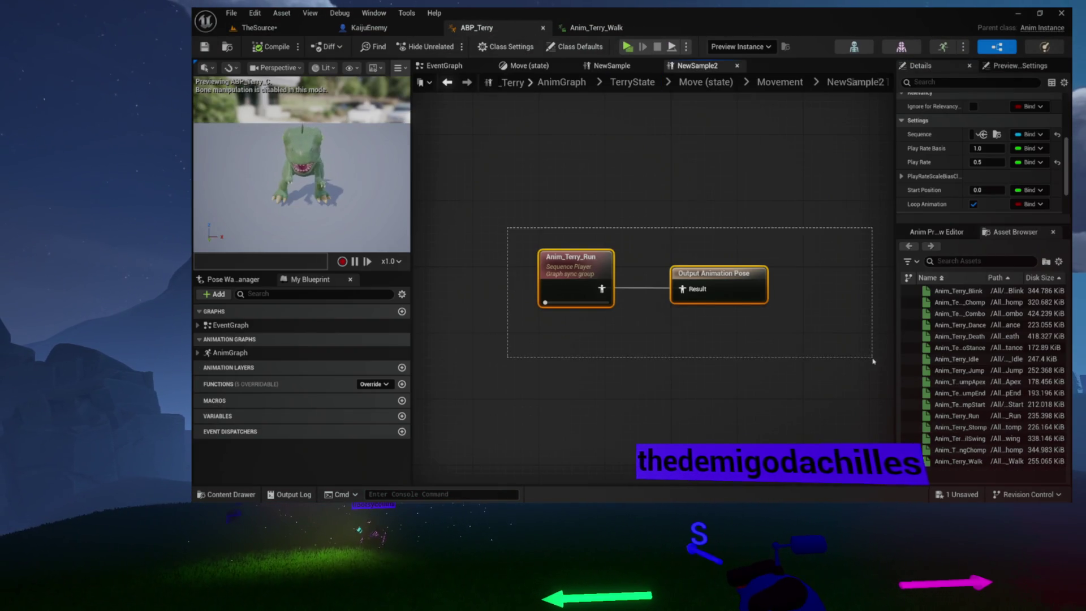
left_click_drag(873, 360, 858, 361)
left_click(605, 163)
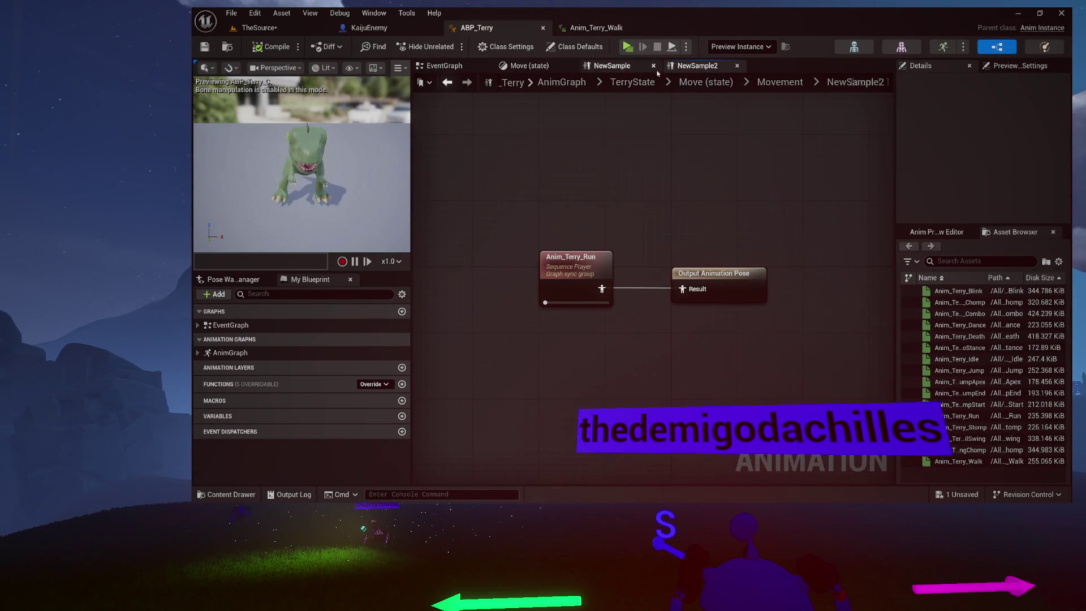
Set the Movement blend space's Sample Smoothing Weight Speed to 1.0
left_click(769, 82)
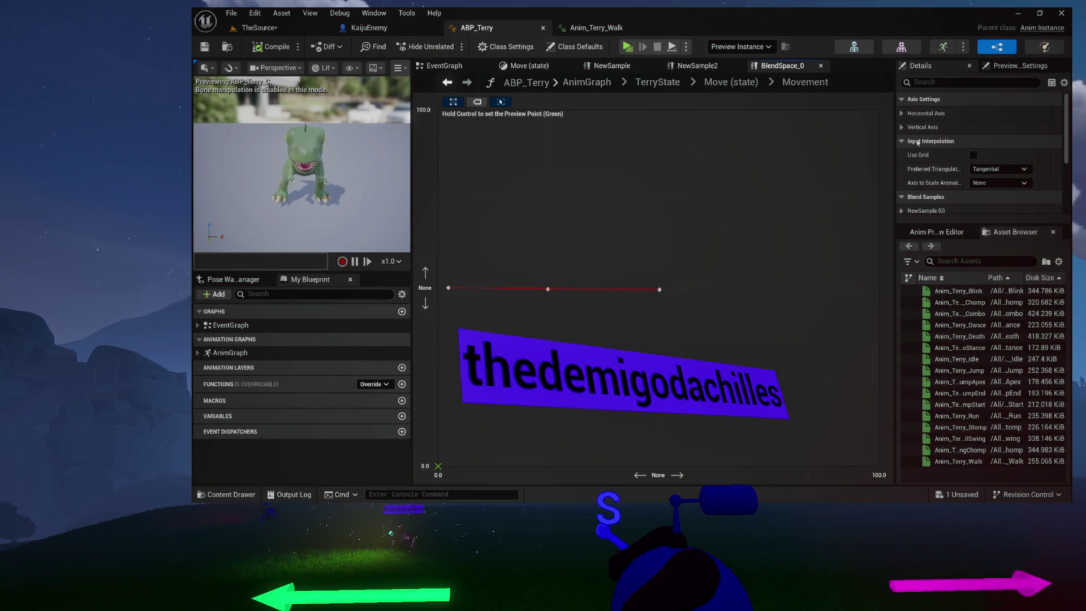
scroll(913, 164, "down", 4)
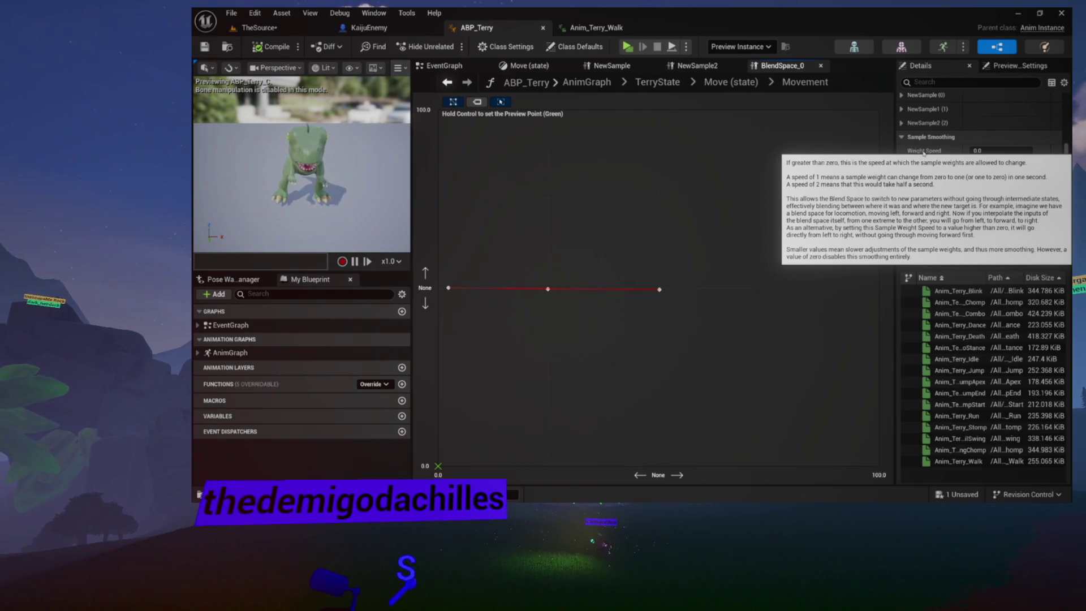
left_click(977, 151)
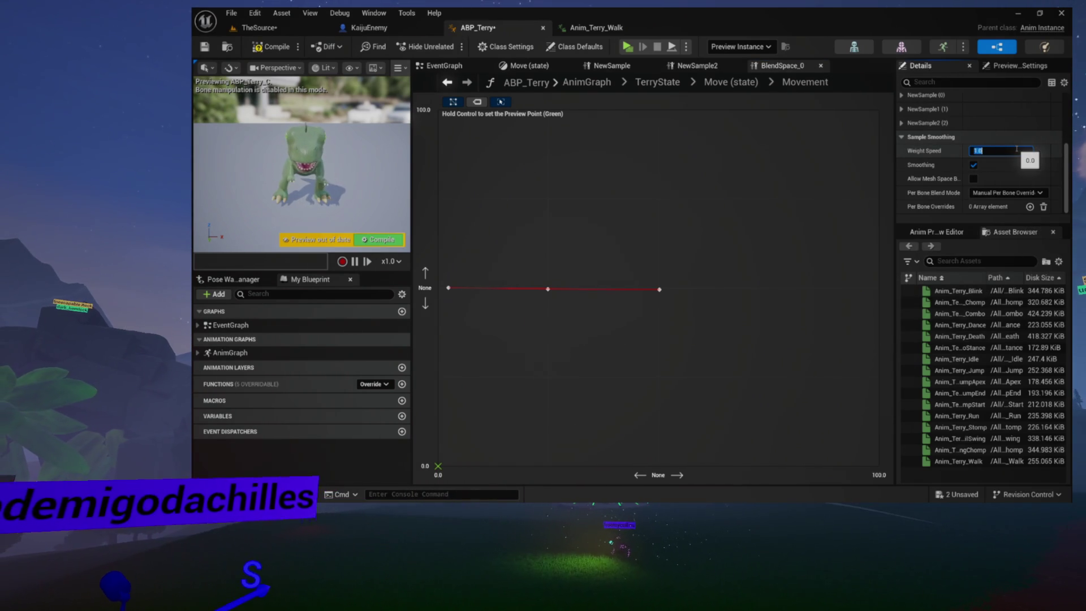
Compile and save ABP_Terry, return to the AnimGraph, and close the extra graph tabs
left_click(266, 49)
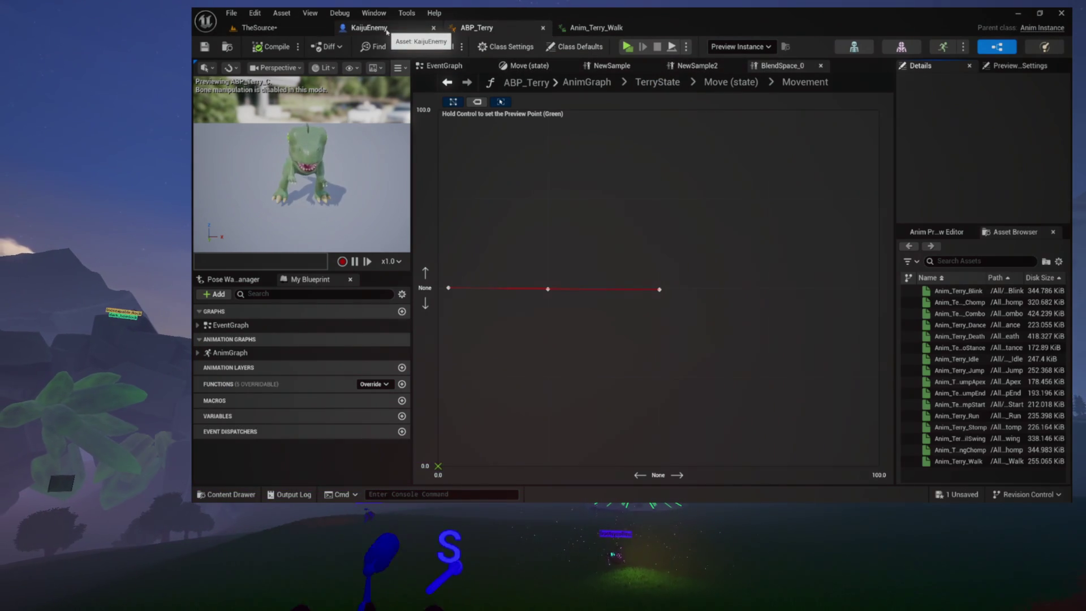
left_click(694, 65)
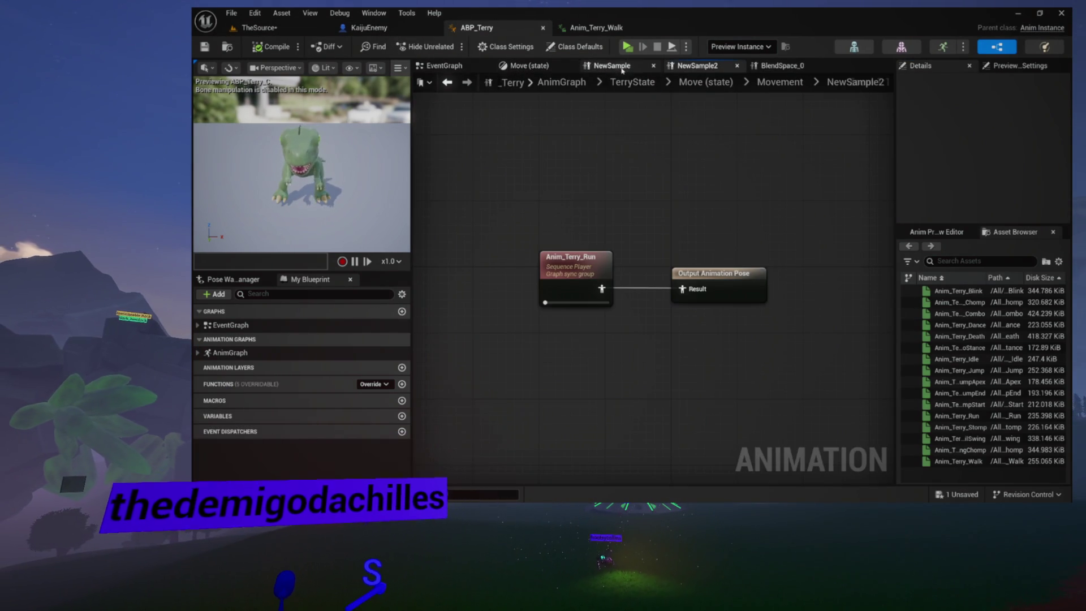
left_click(544, 67)
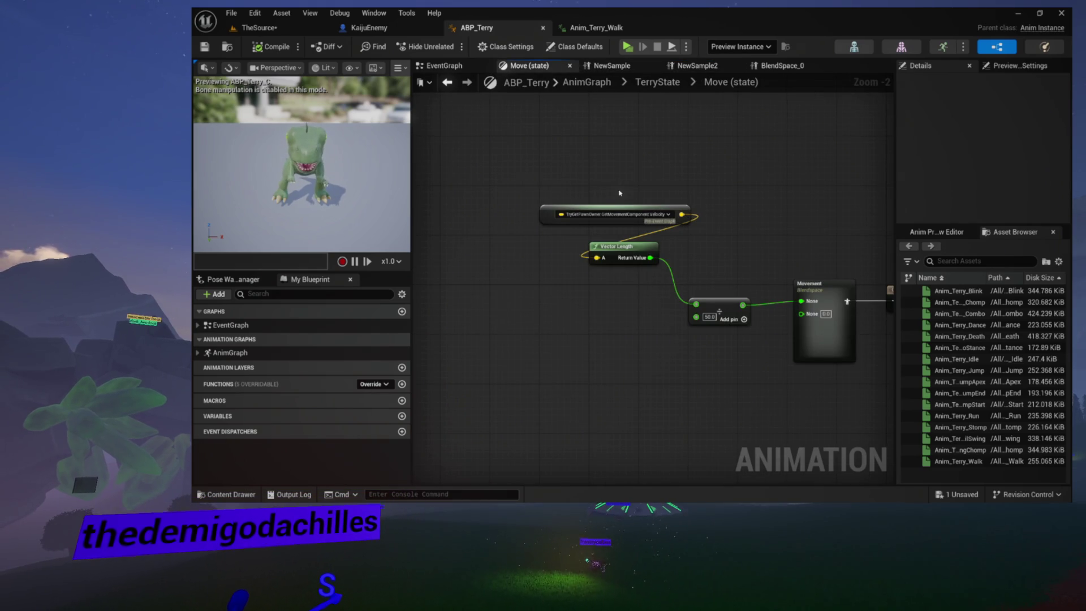
left_click(592, 83)
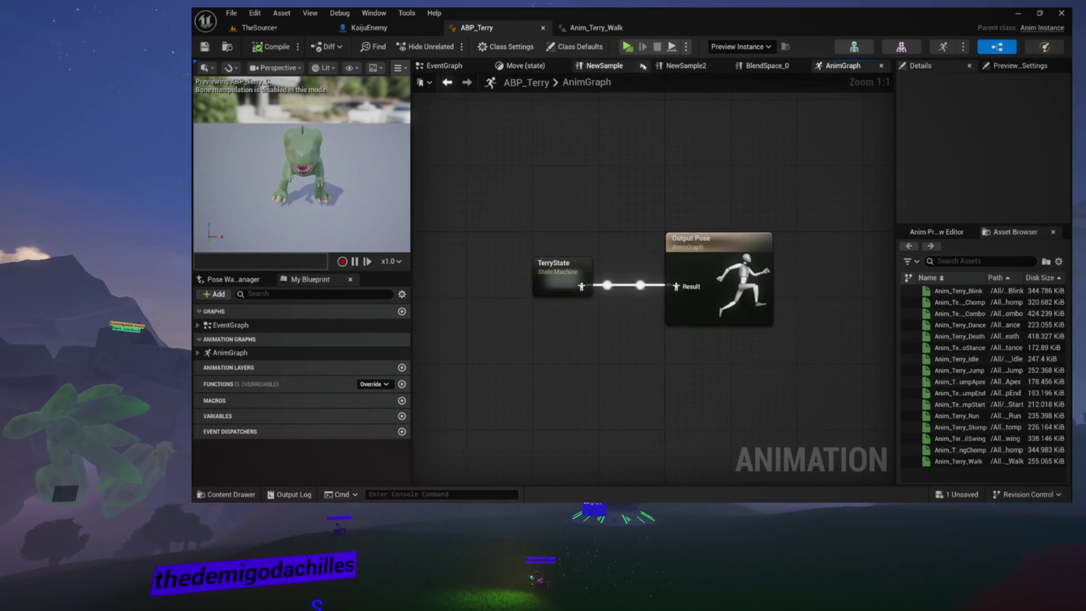
left_click(643, 67)
left_click(653, 66)
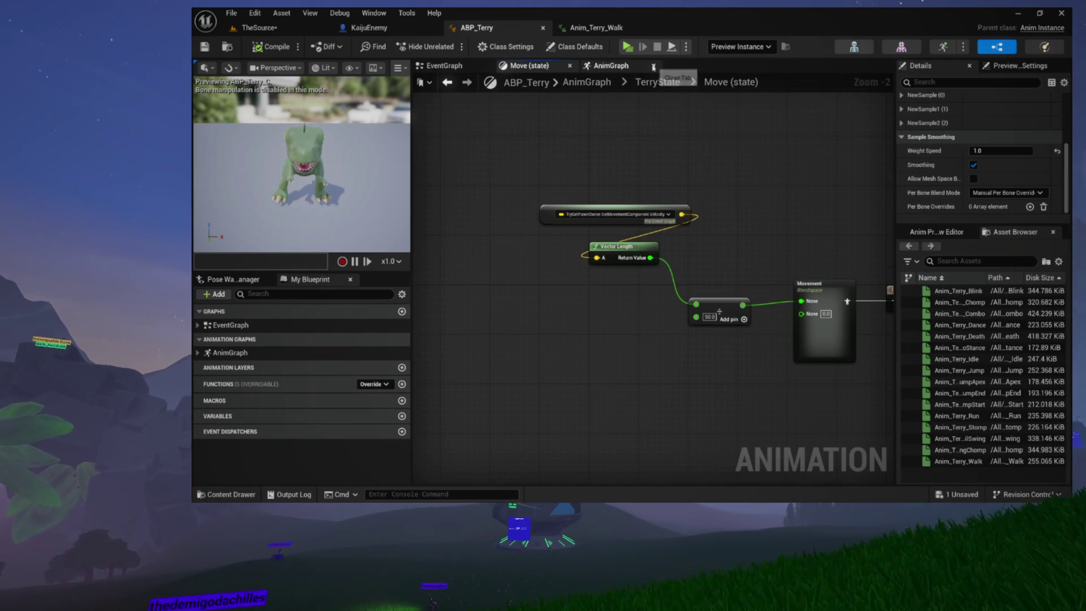
left_click(651, 65)
Change the TerryState Idle-to-Move transition's blend Duration from 0.2 to 1.0
left_click(656, 82)
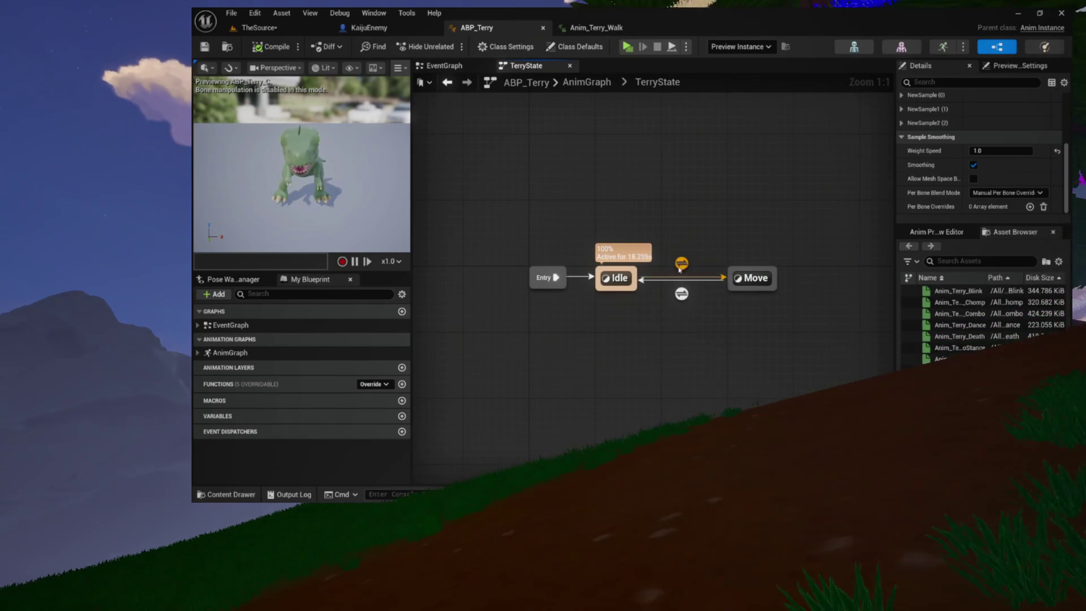
left_click(681, 263)
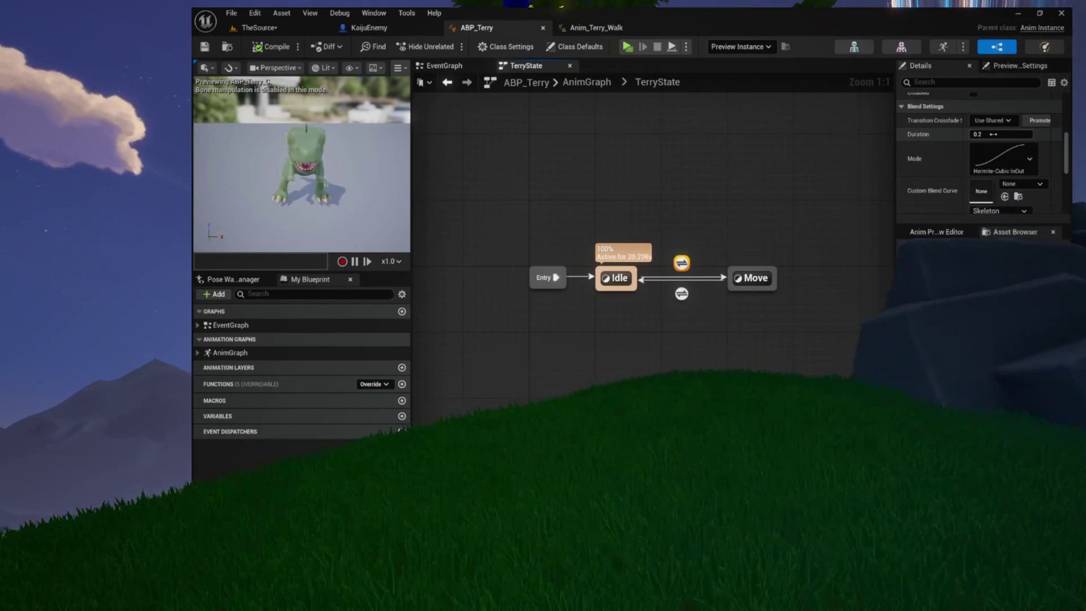
left_click(992, 134)
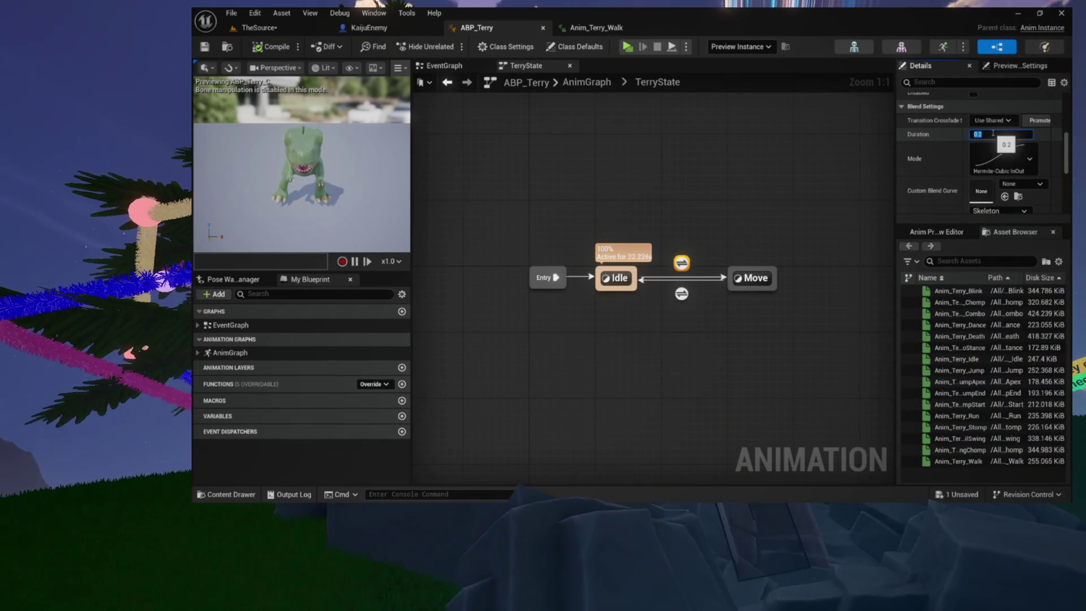
type("1")
key("Return")
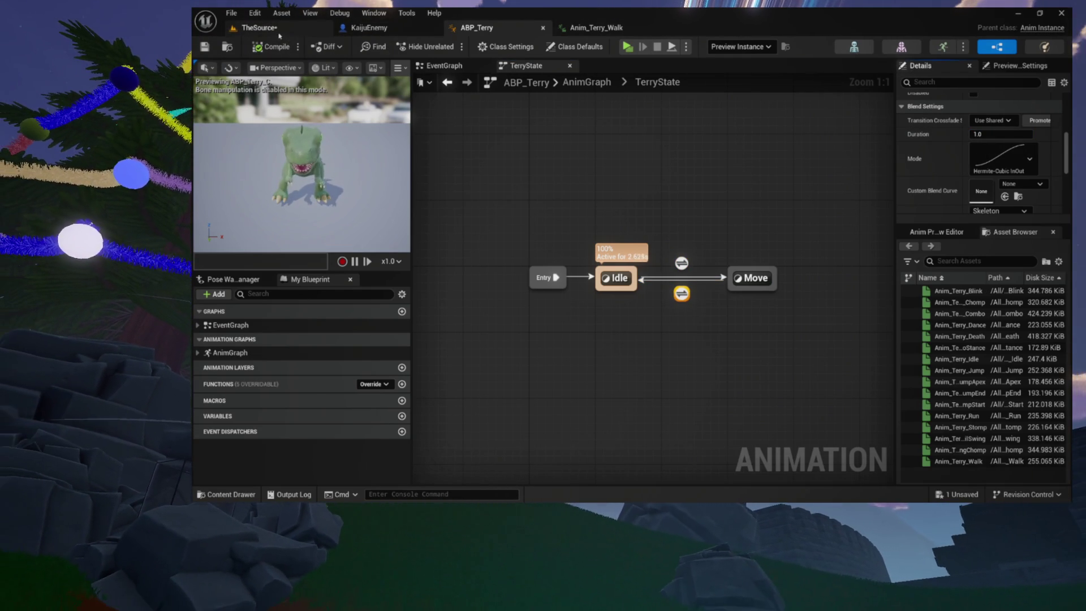
left_click(260, 27)
Save the TheSource map and start a standalone test play
left_click(207, 47)
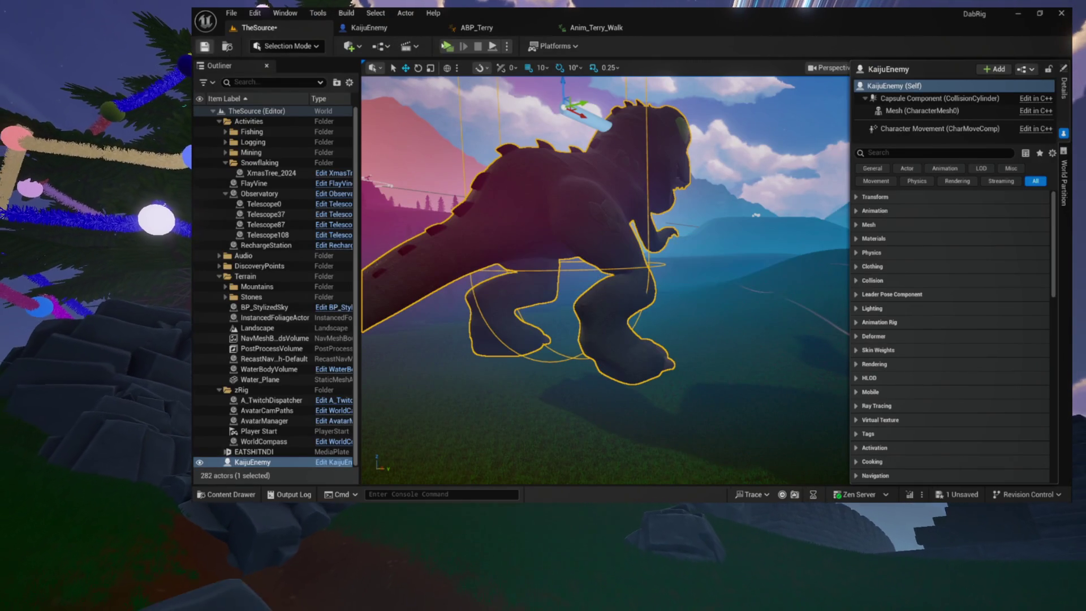
key("alt+p")
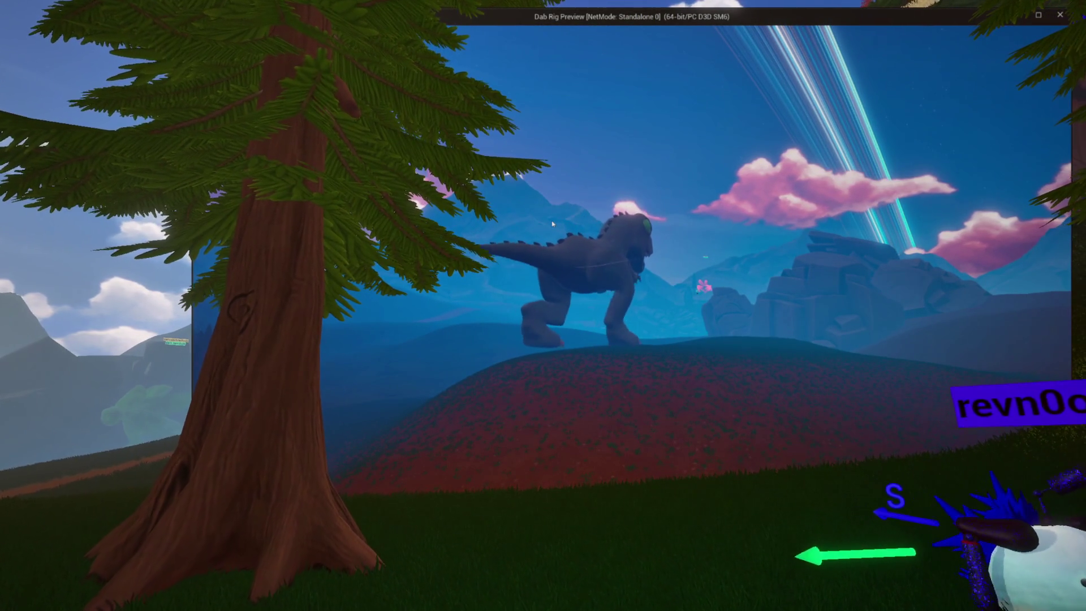
Stop the standalone test play with Esc
key("Escape")
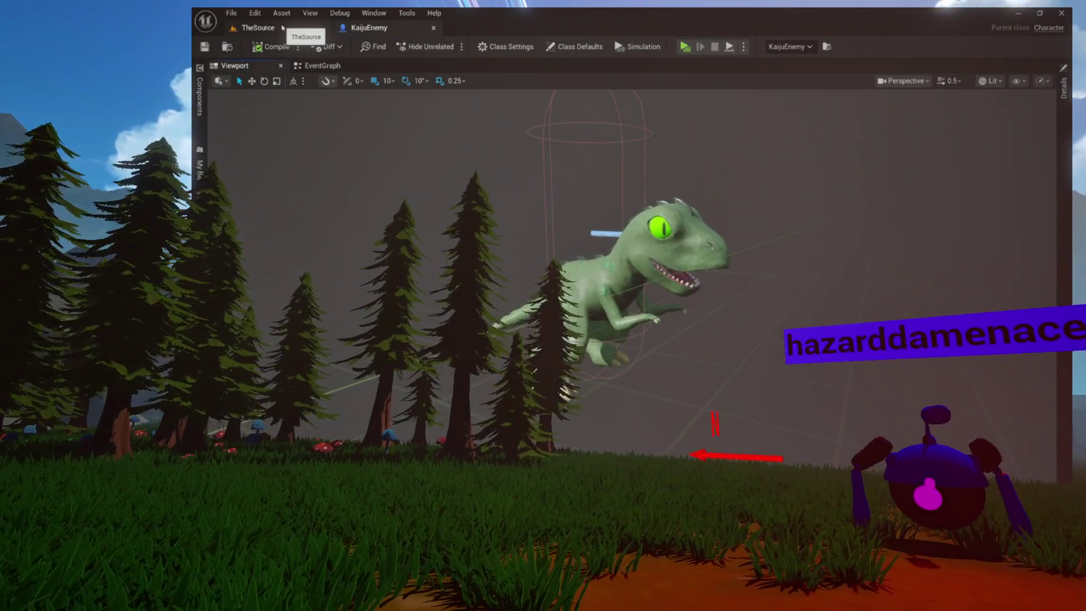
Review the KaijuEnemy event graph, then frame the placed kaiju in TheSource's viewport
left_click(314, 67)
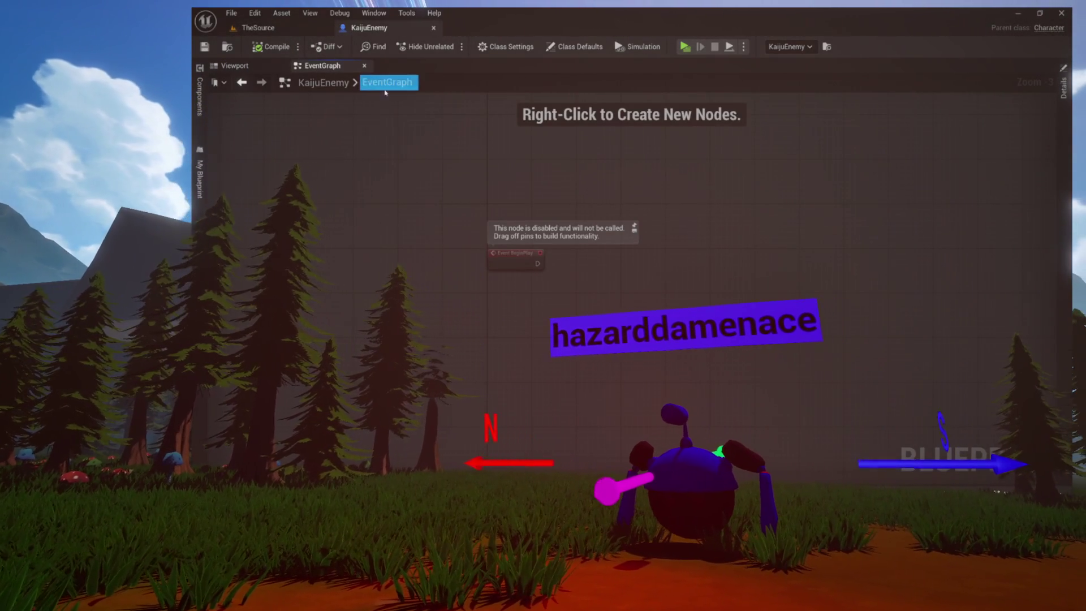
left_click(303, 27)
key("f")
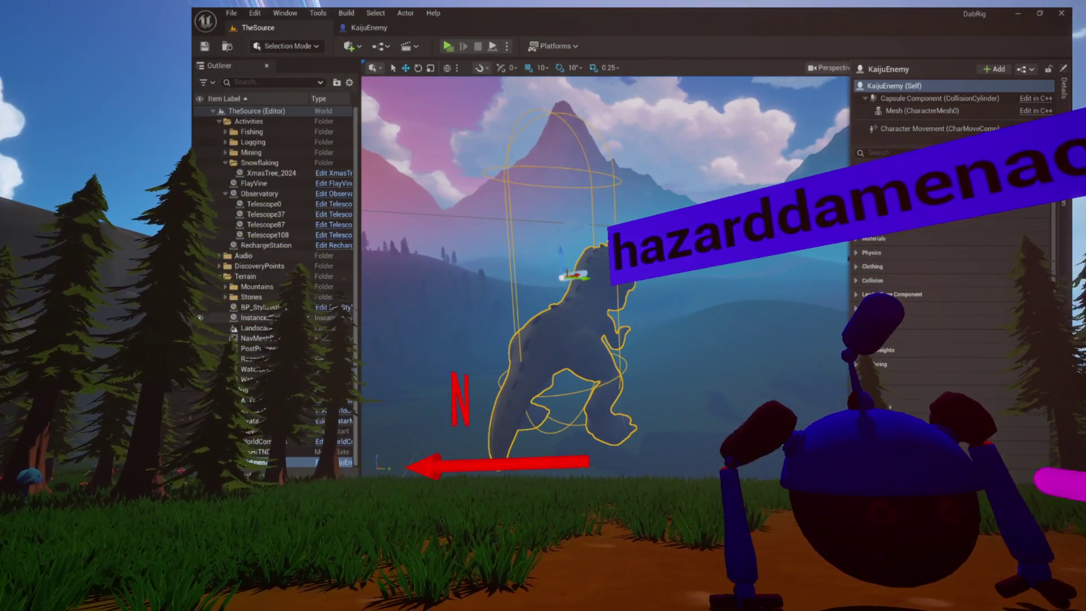
Collapse the Outliner folders, delete the KaijuEnemy actor, and save the level
left_click(226, 163)
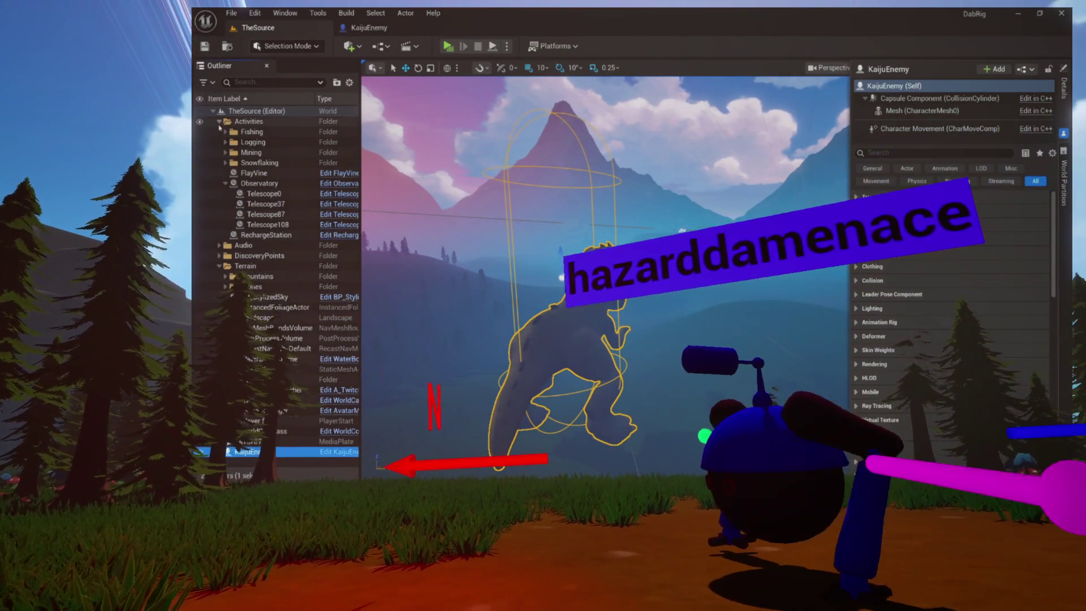
left_click(219, 122)
left_click(220, 152)
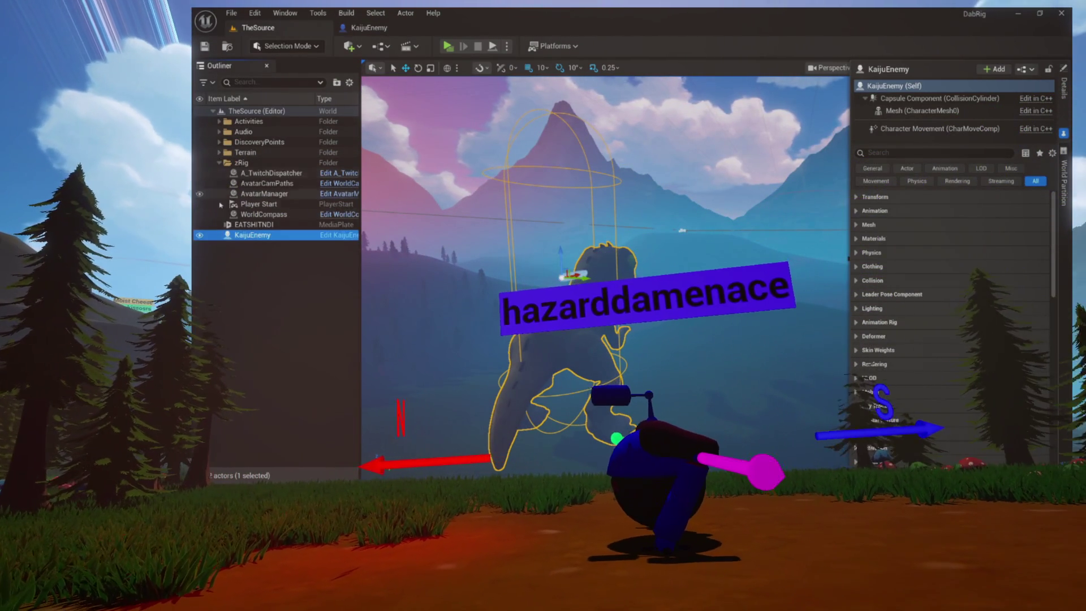
left_click(243, 204)
left_click(244, 234)
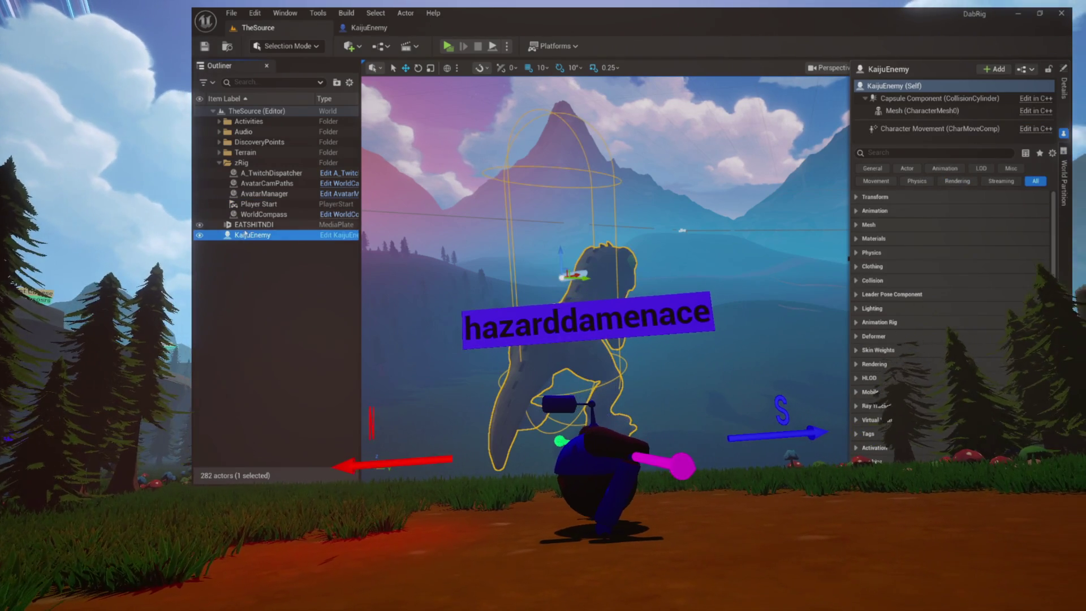
key("Delete")
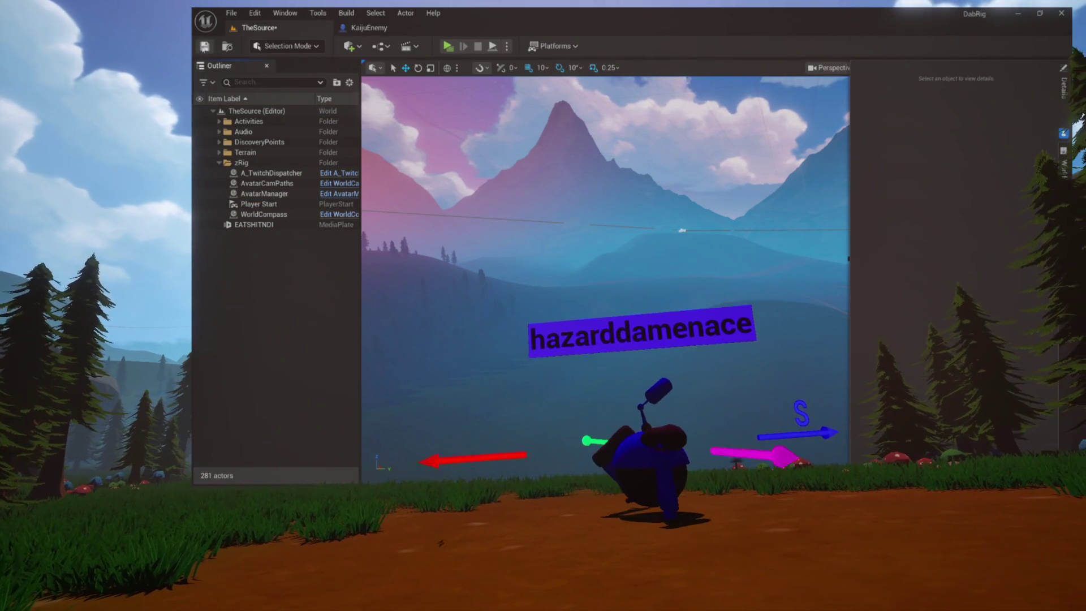
key("ctrl+s")
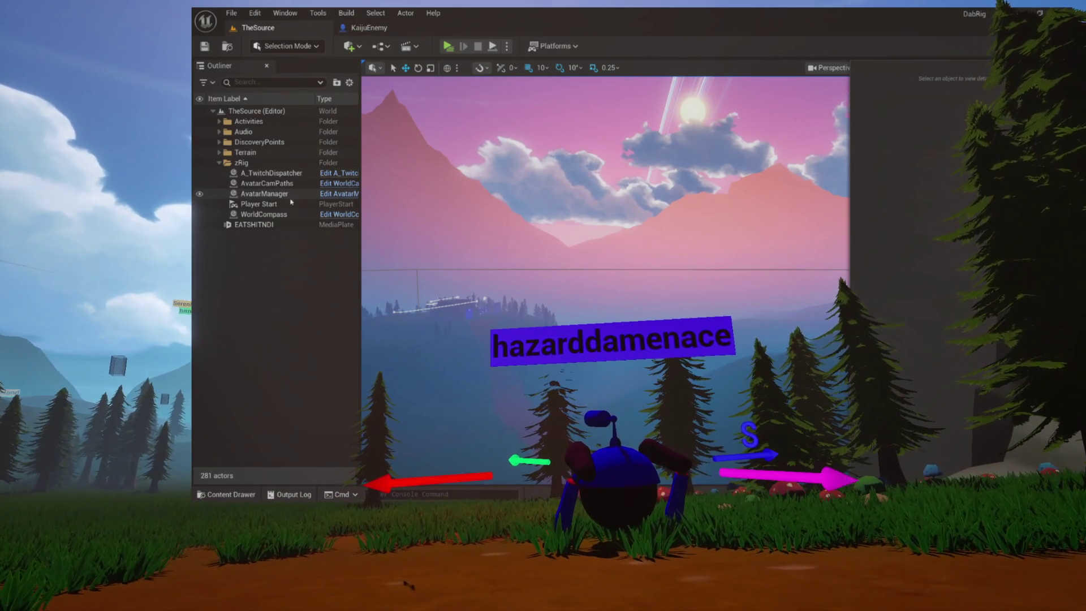
Add an empty function named SpawnKaiju to the AvatarManager blueprint
left_click(326, 194)
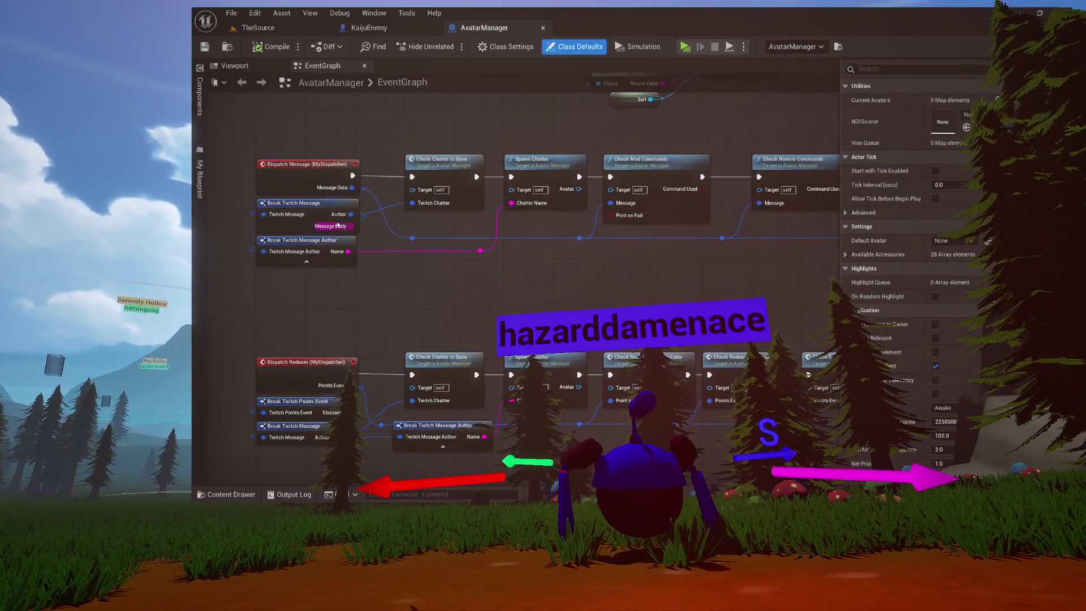
left_click(200, 181)
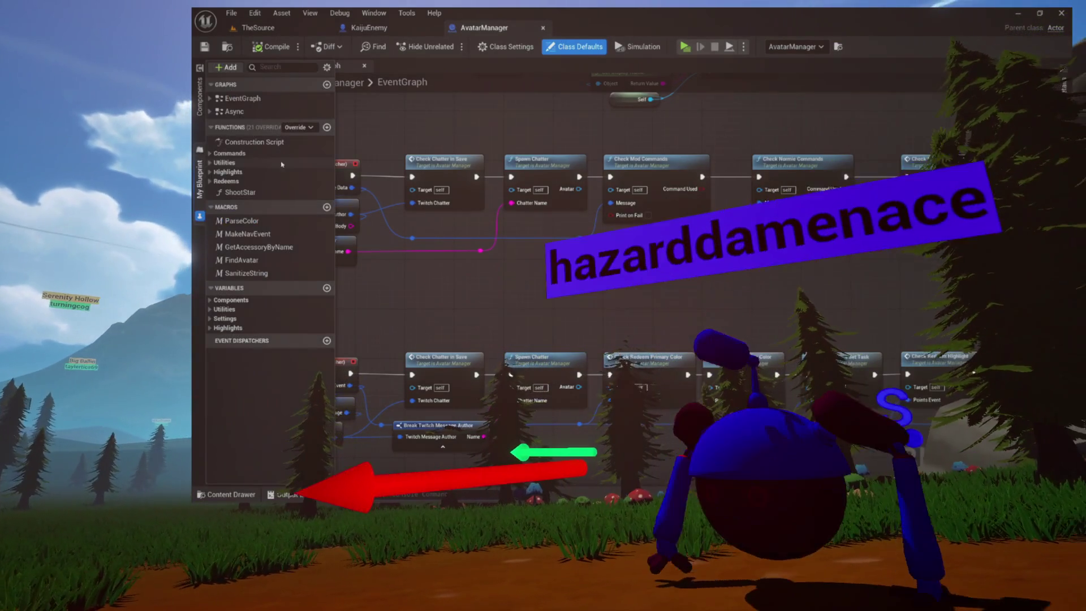
left_click(211, 208)
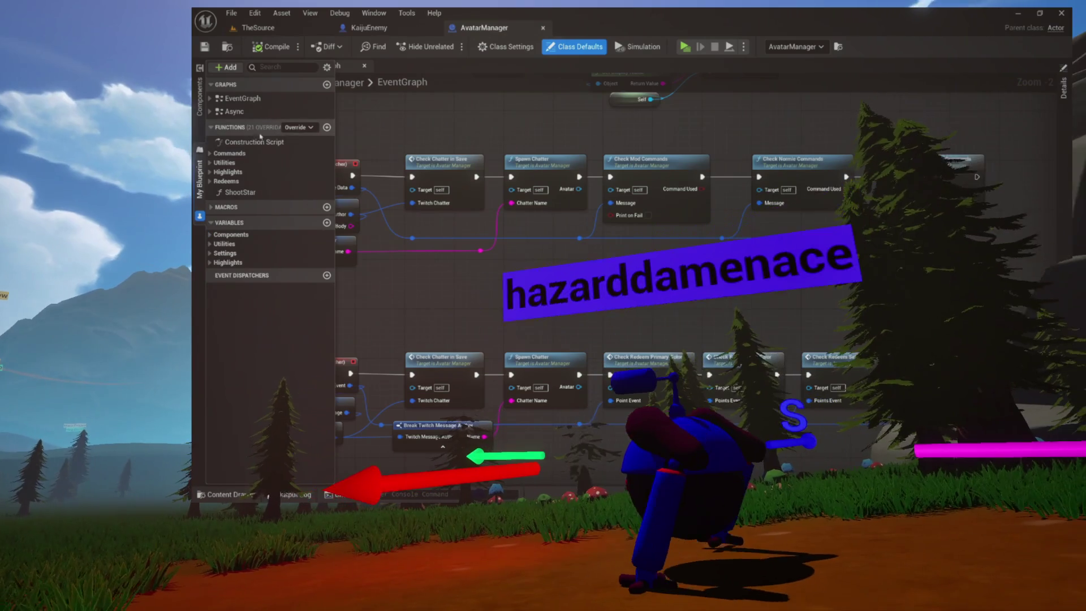
left_click(327, 128)
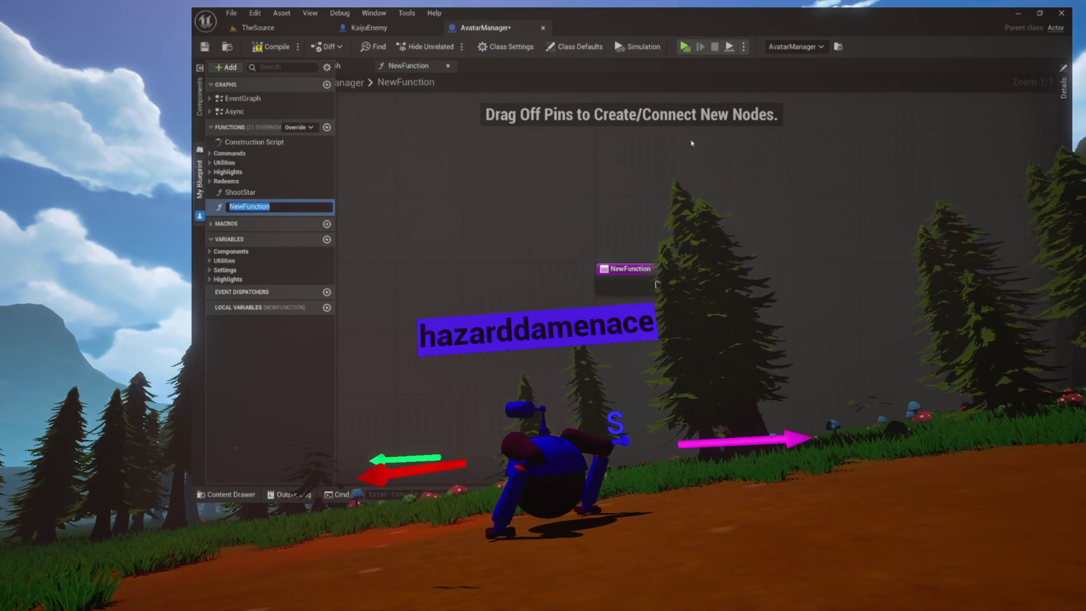
type("Spawn")
type("Kaij")
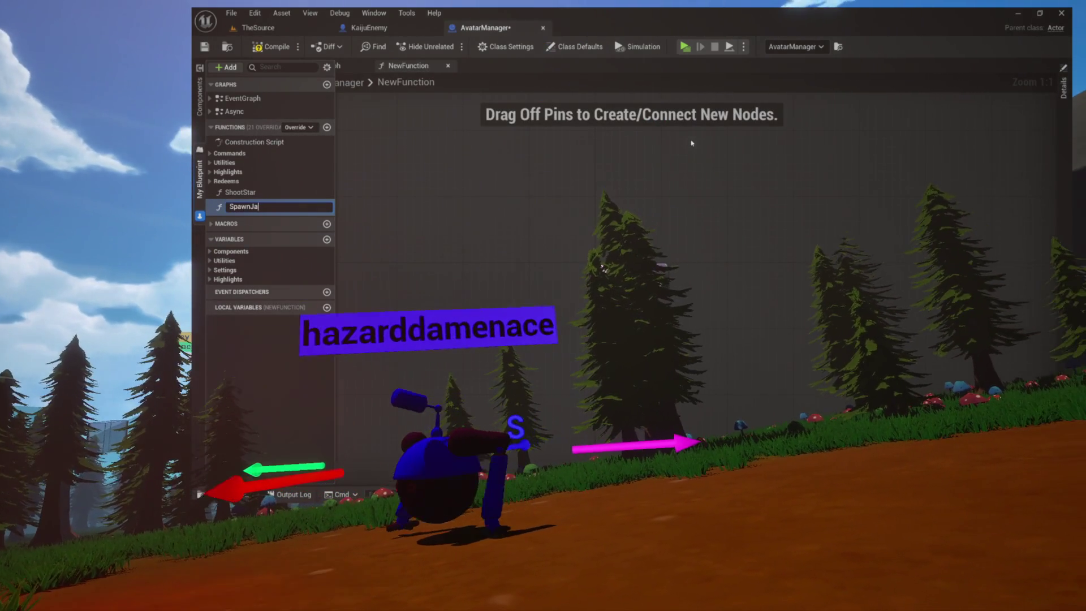
type("u")
key("Return")
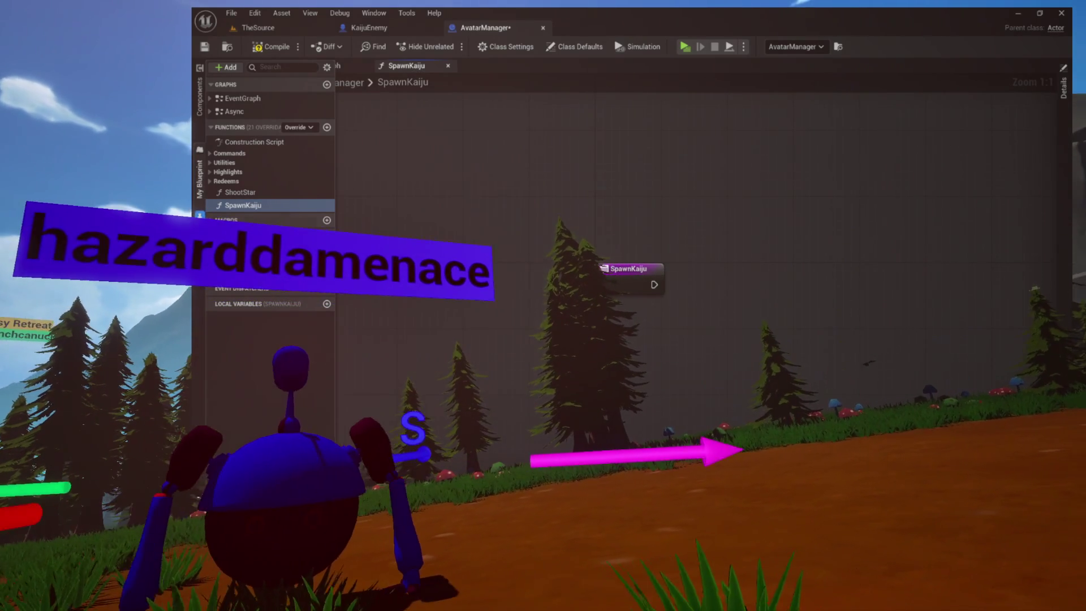
left_click(419, 170)
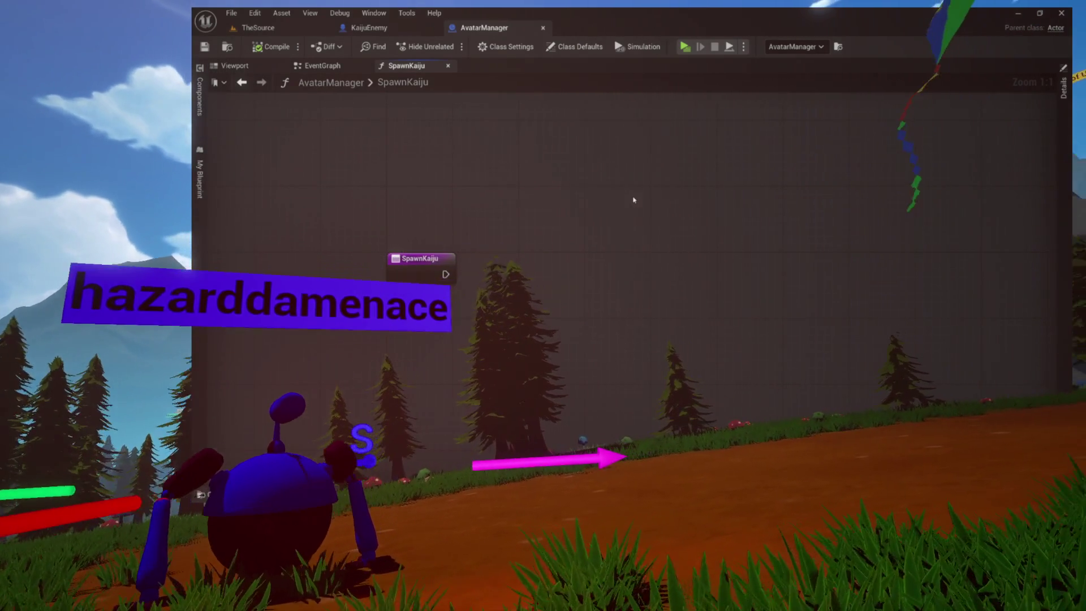
Back in TheSource, expand DiscoveryPoints > Lakefront in the Outliner
left_click(249, 26)
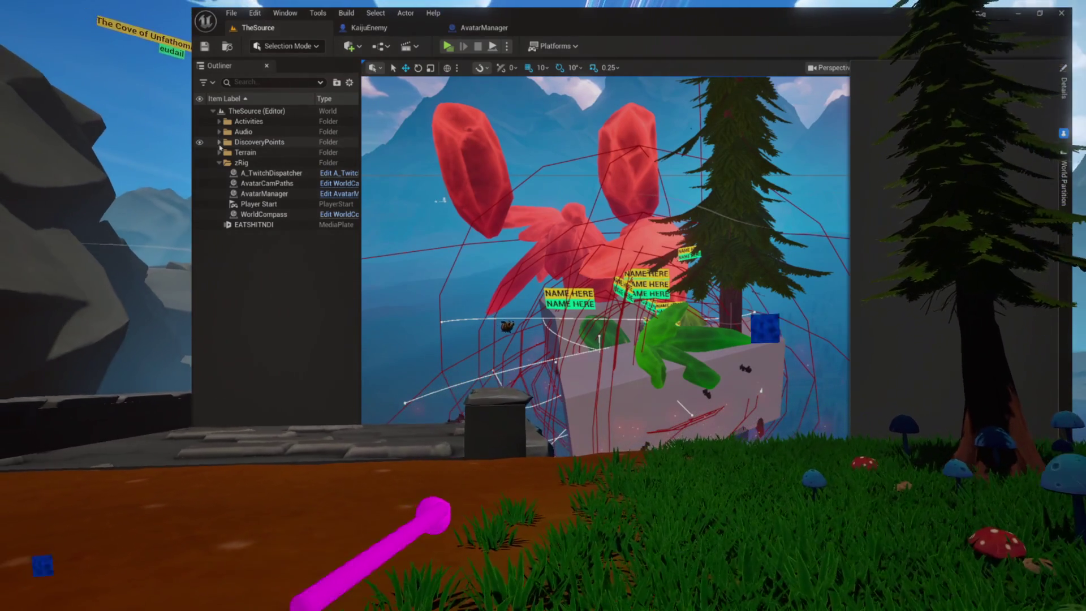
left_click(219, 142)
left_click(225, 152)
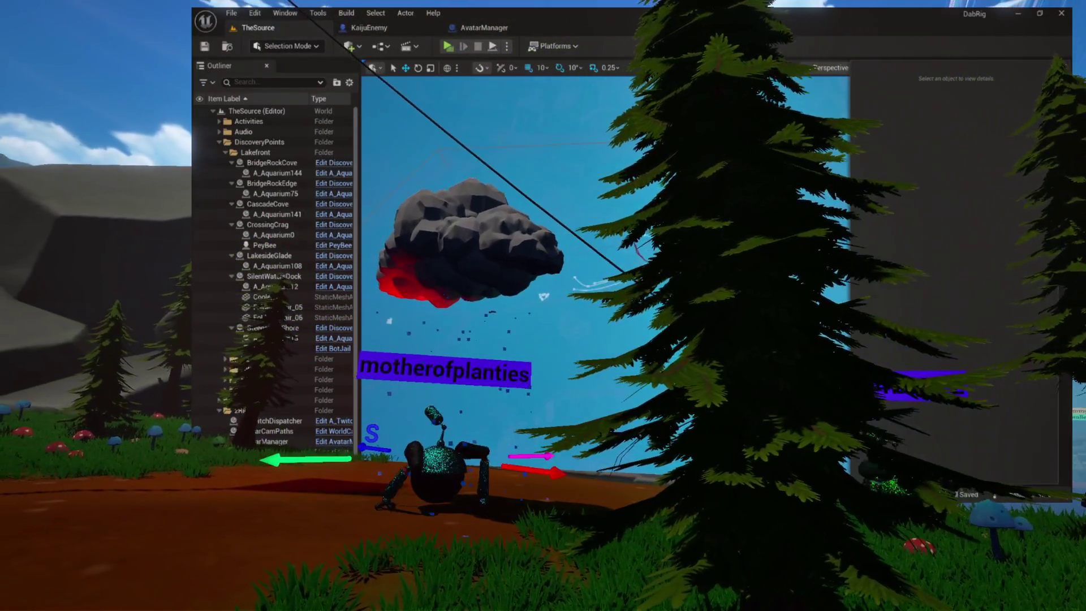
Inspect the BridgeRockCove, CascadeCove and LakesideGlade discovery points, then focus on CrossingCrag
left_click(282, 164)
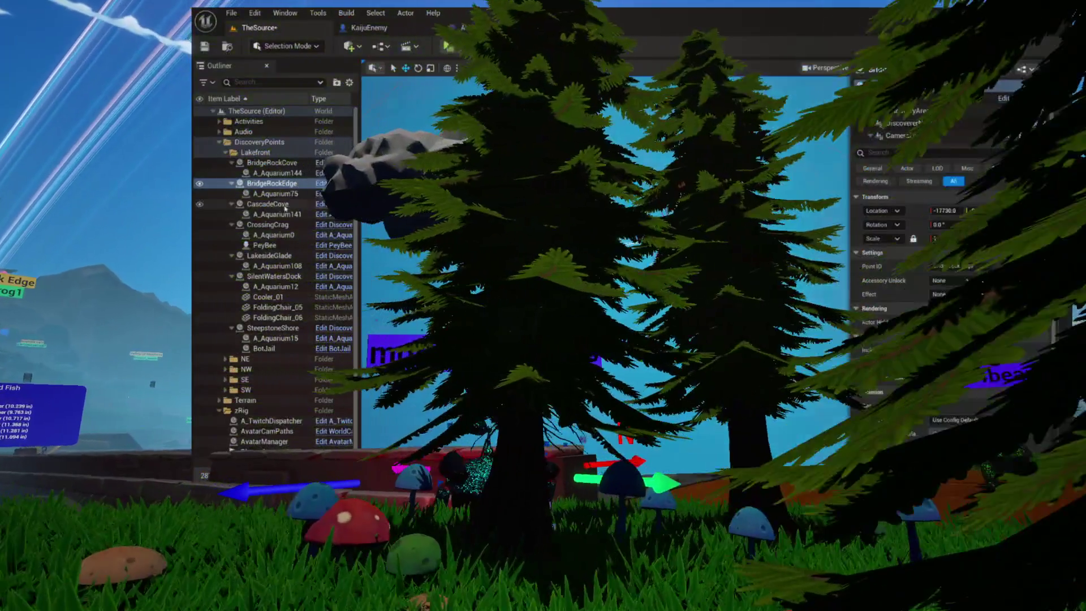
left_click(267, 204)
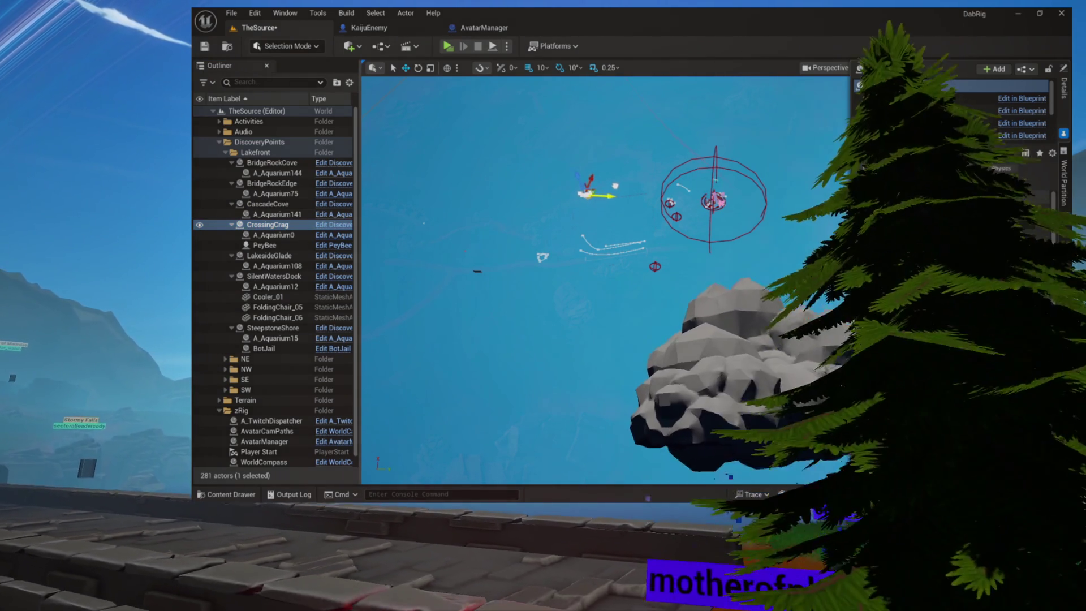
left_click(269, 255)
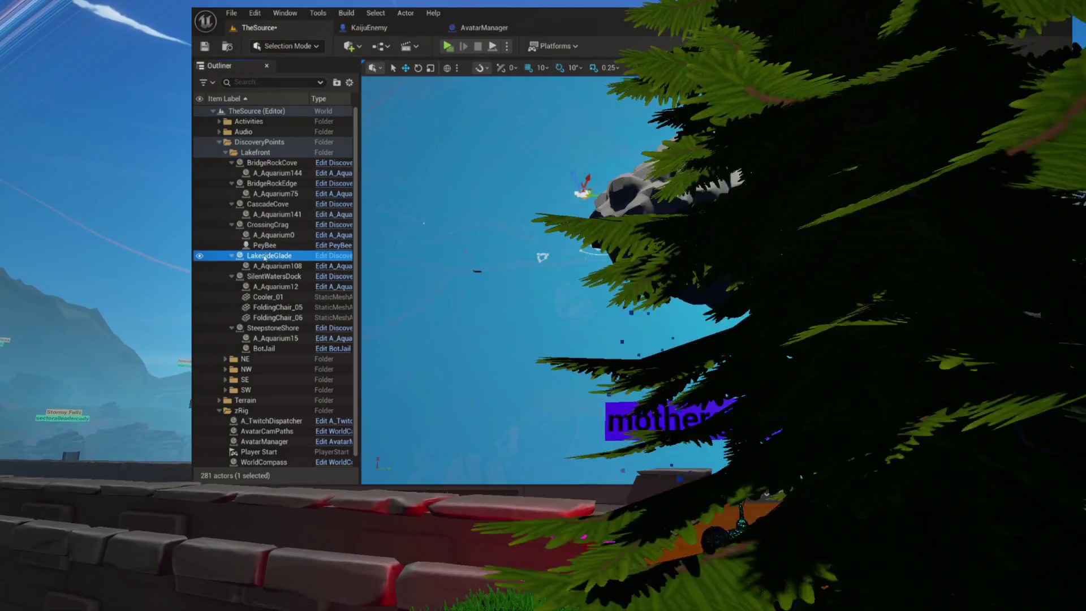
left_click(267, 225)
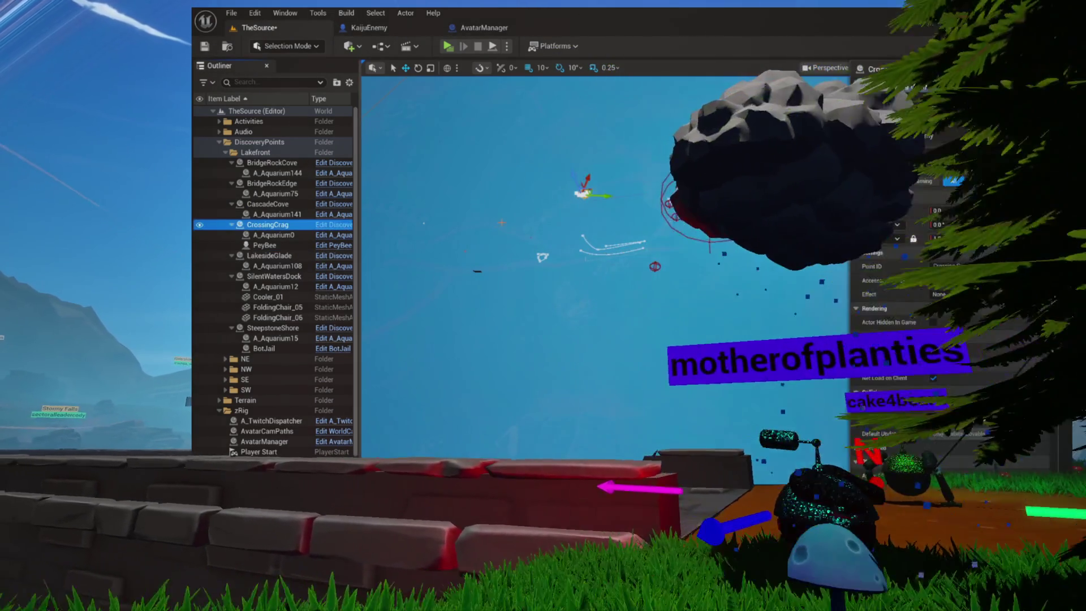
key("f")
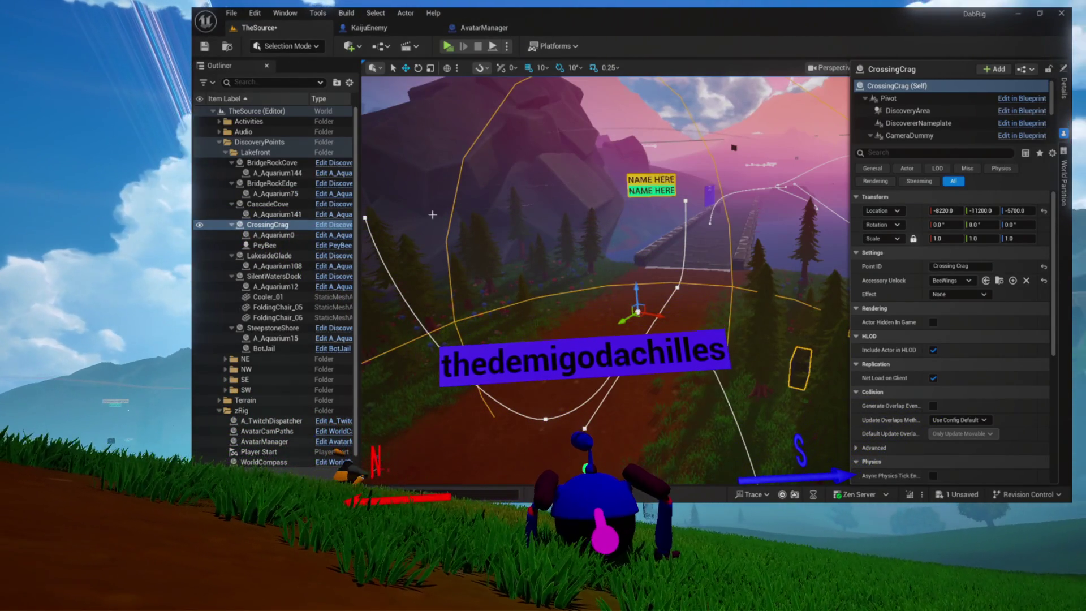
Drag LakesideGlade across the level to about X 4420, Y -2760 and refocus on it
left_click(269, 256)
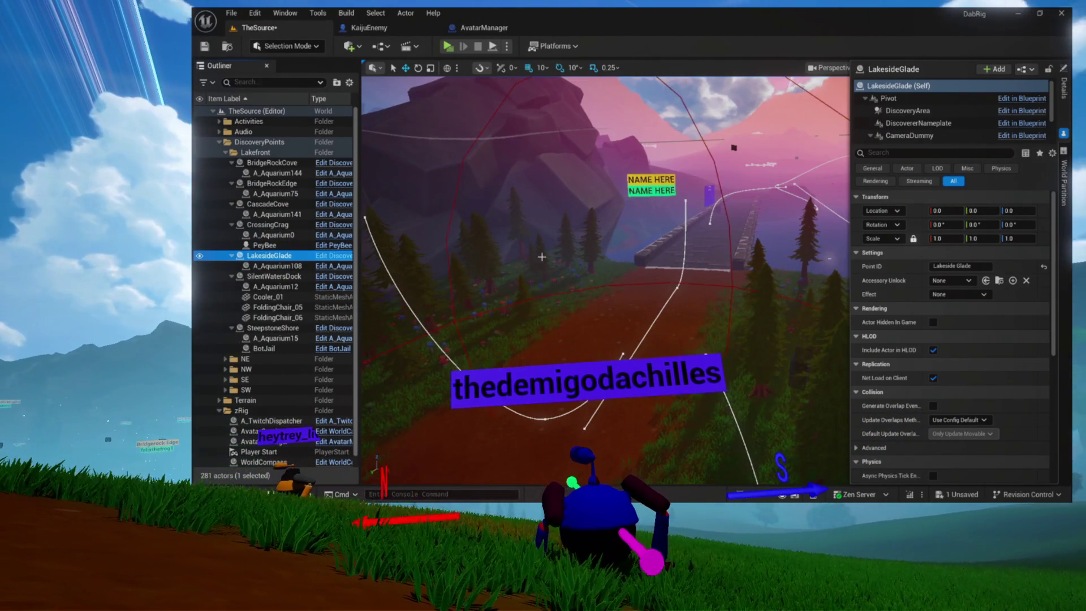
key("f")
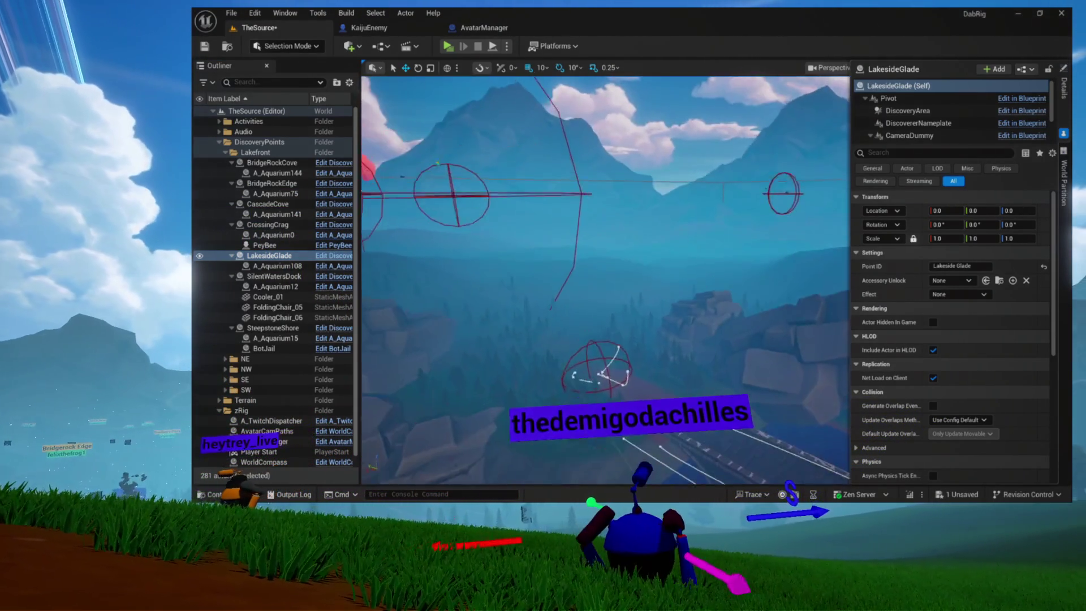
left_click_drag(571, 285, 572, 285)
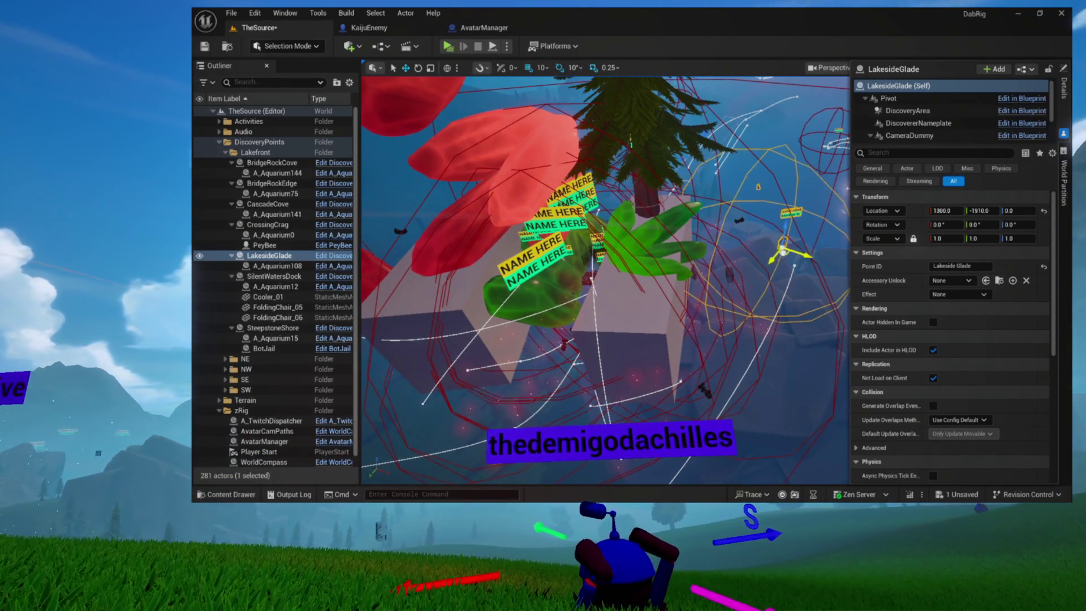
left_click_drag(786, 253, 784, 251)
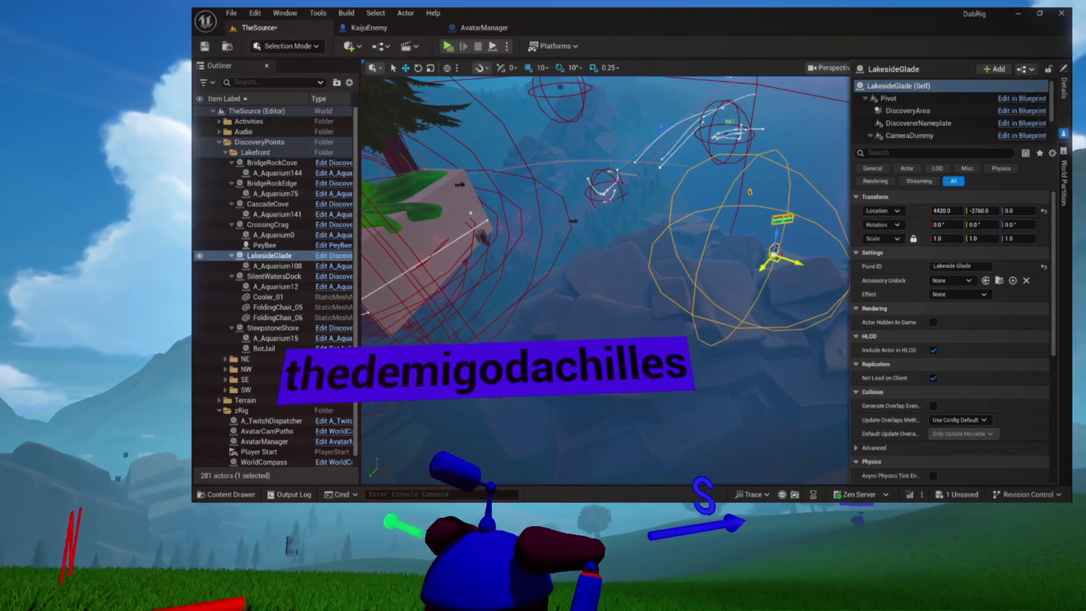
scroll(950, 339, "down", 2)
key("f")
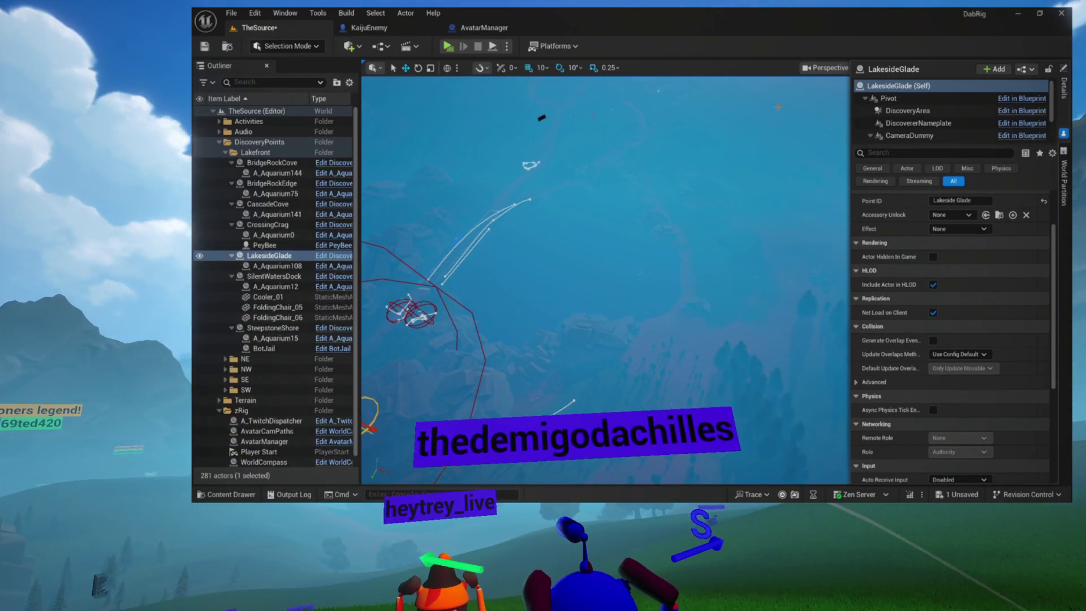
left_click(1064, 89)
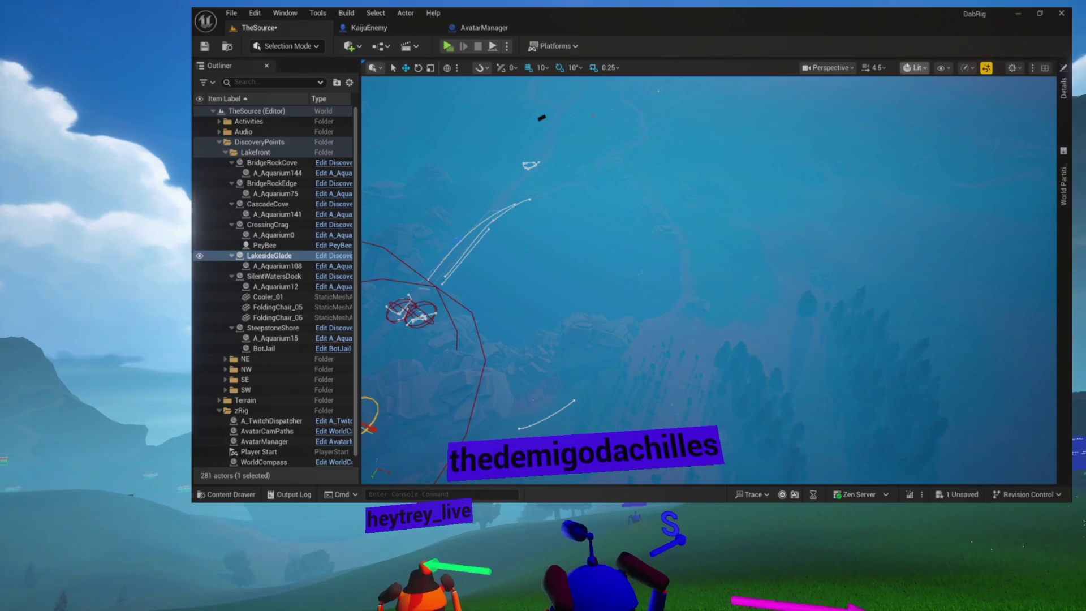
Switch the viewport to Unlit and zoom out, select SteepstoneShore, then collapse the DiscoveryPoints folder
left_click(914, 68)
left_click(937, 118)
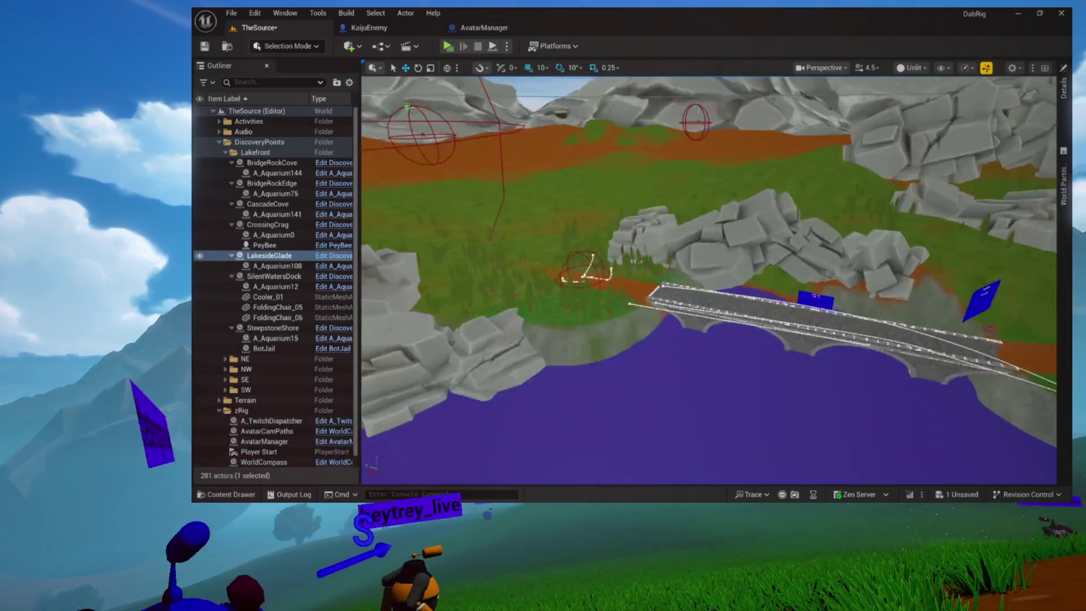
scroll(708, 280, "down", 10)
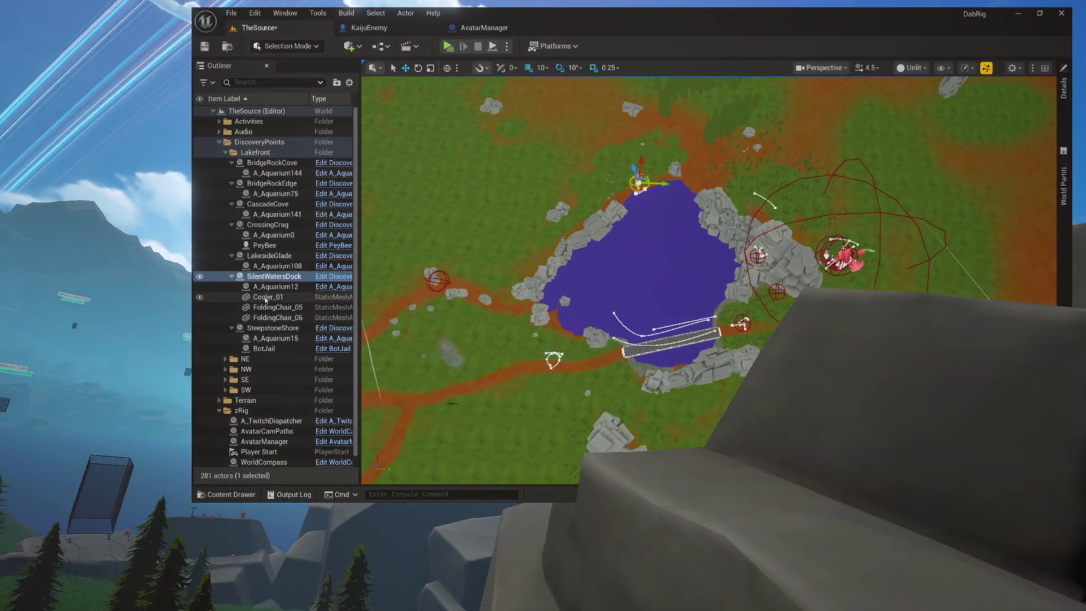
left_click(273, 328)
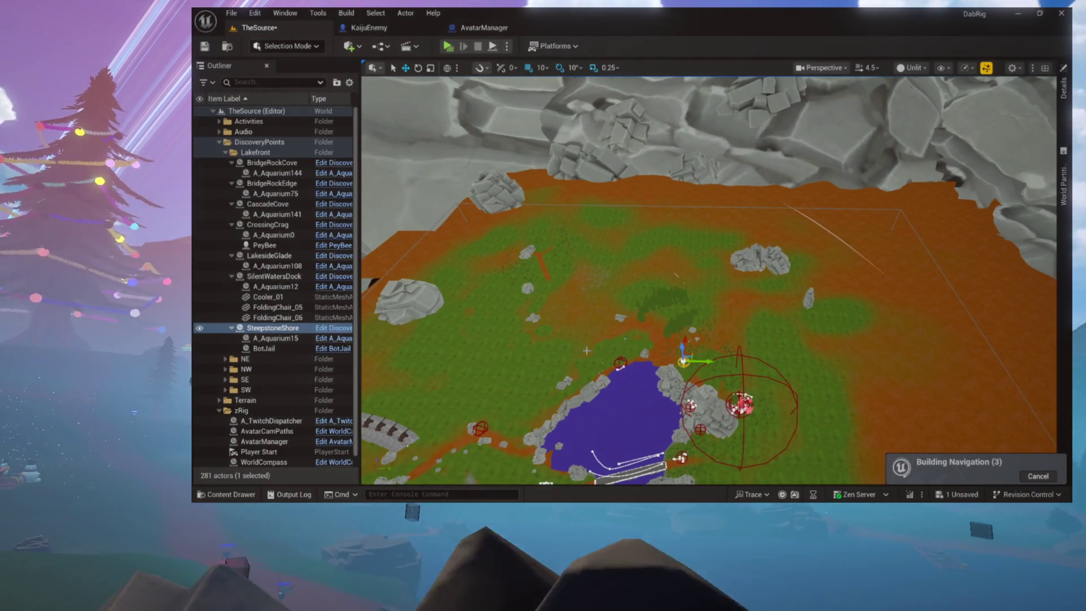
left_click(220, 142)
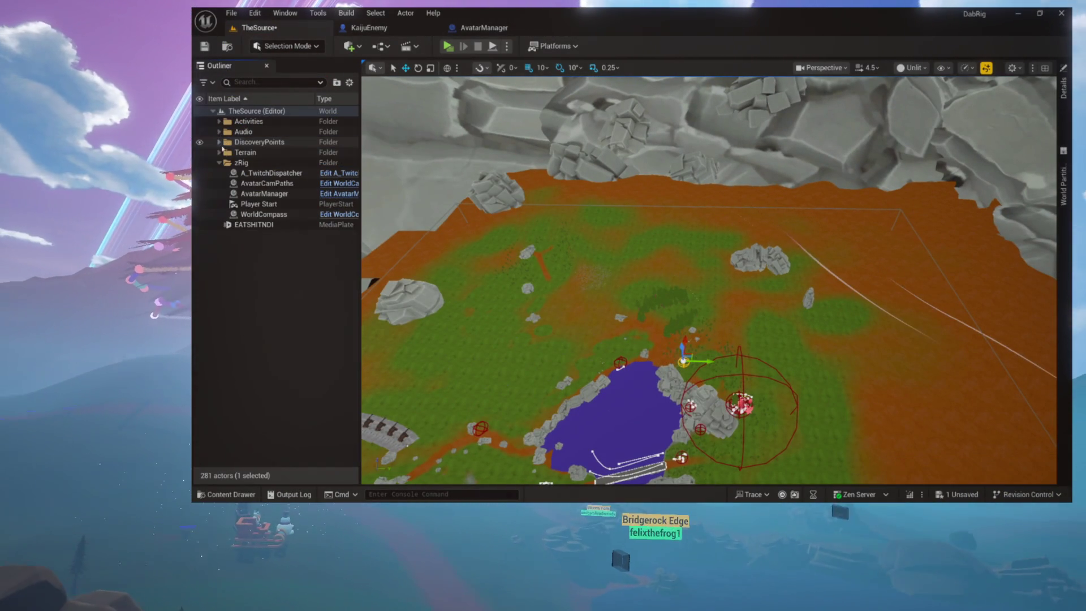
Expand DiscoveryPoints > NE and focus AshenReaches, EdgeOfMars and FoggyRidge, raising CrimsonValley
left_click(219, 142)
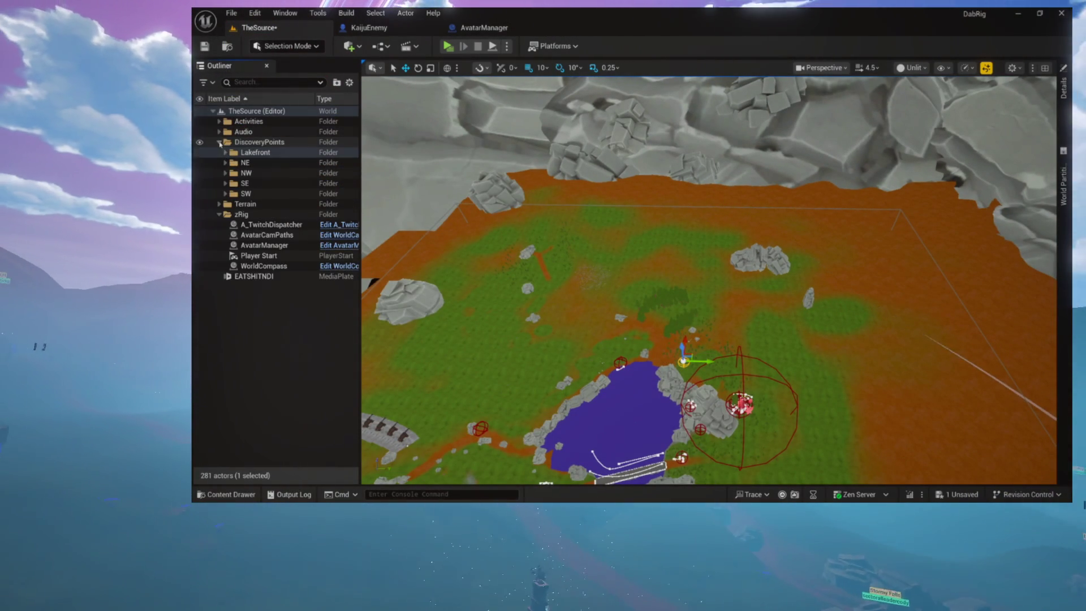
left_click(225, 163)
left_click(245, 174)
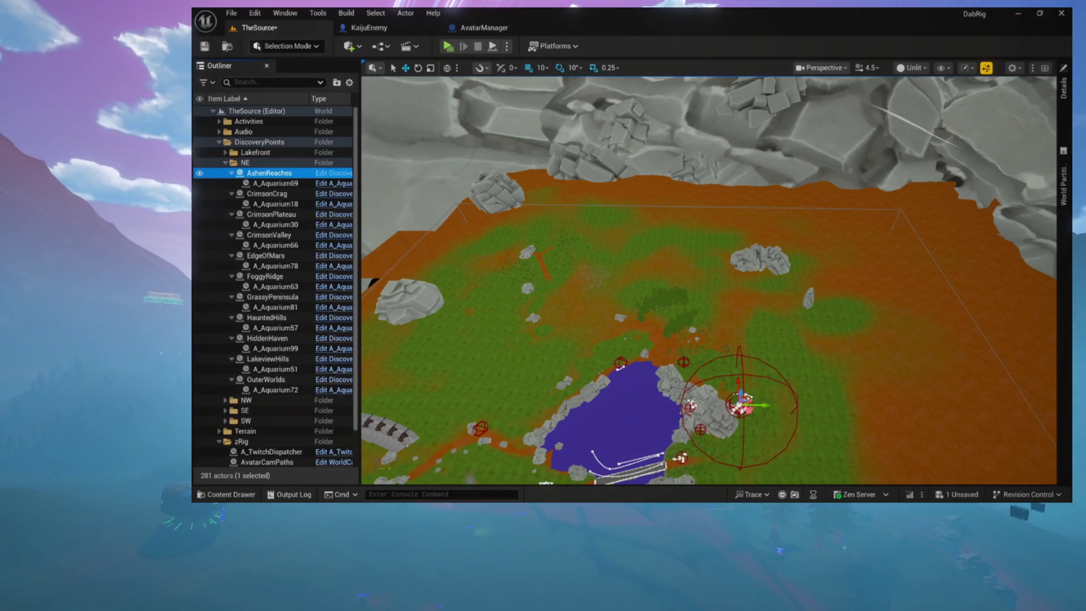
key("f")
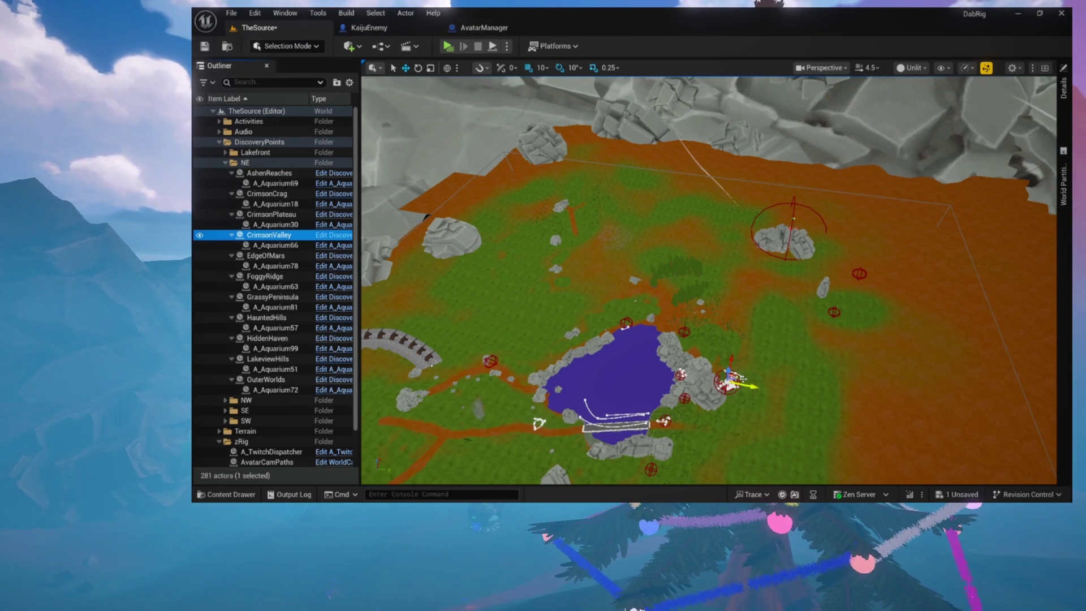
mouse_move(878, 338)
left_mouse_down()
mouse_move(901, 286)
mouse_move(877, 246)
left_mouse_up()
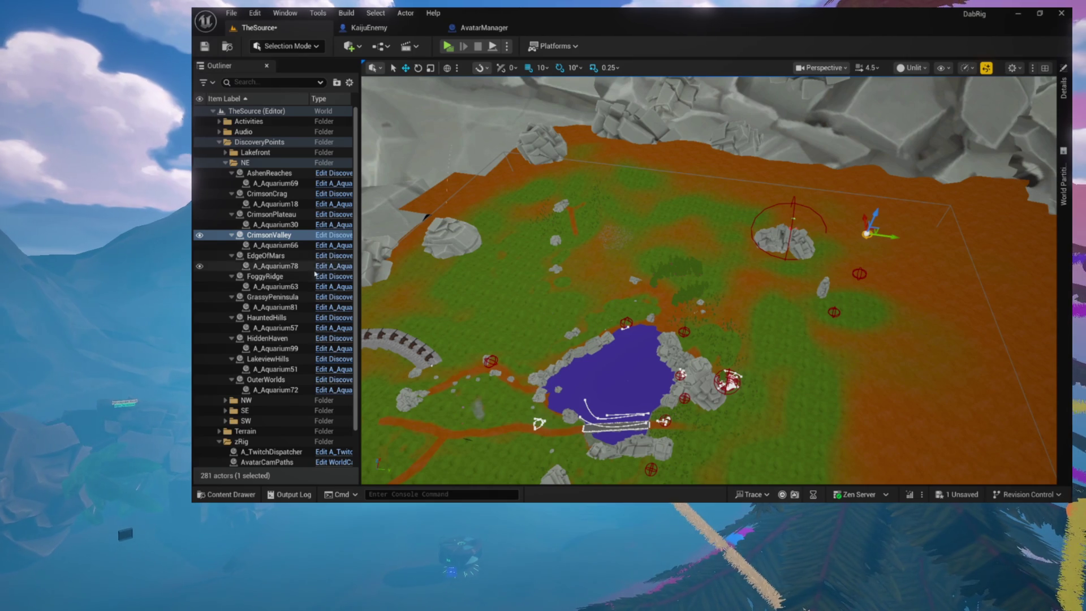
left_click(266, 255)
key("f")
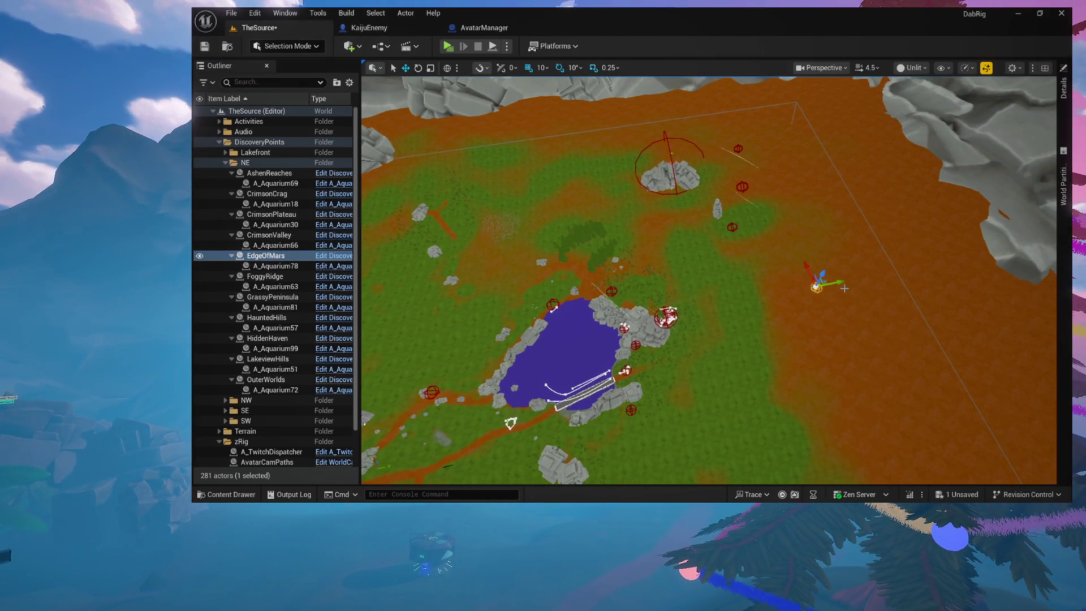
left_click(292, 276)
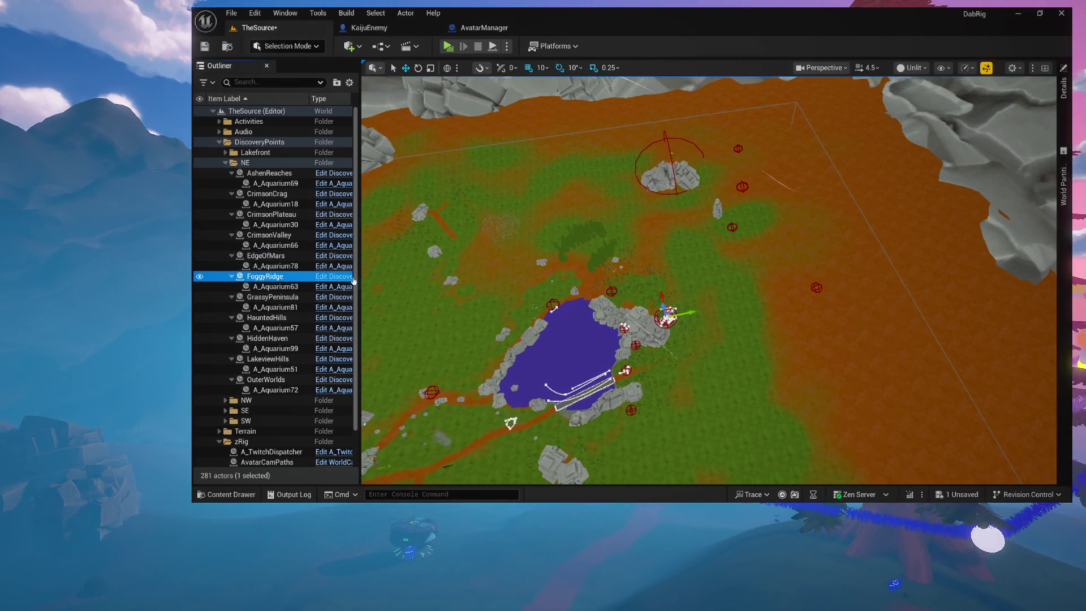
key("f")
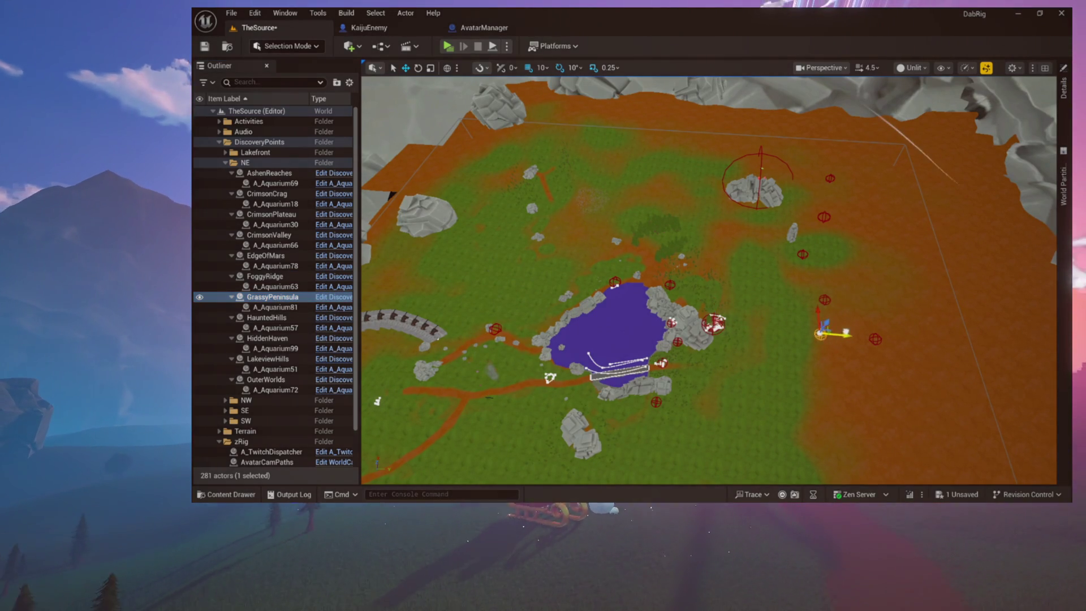
Lower GrassyPeninsula, then inspect HauntedHills, HiddenHaven and LakeviewHills
left_click_drag(829, 312, 819, 362)
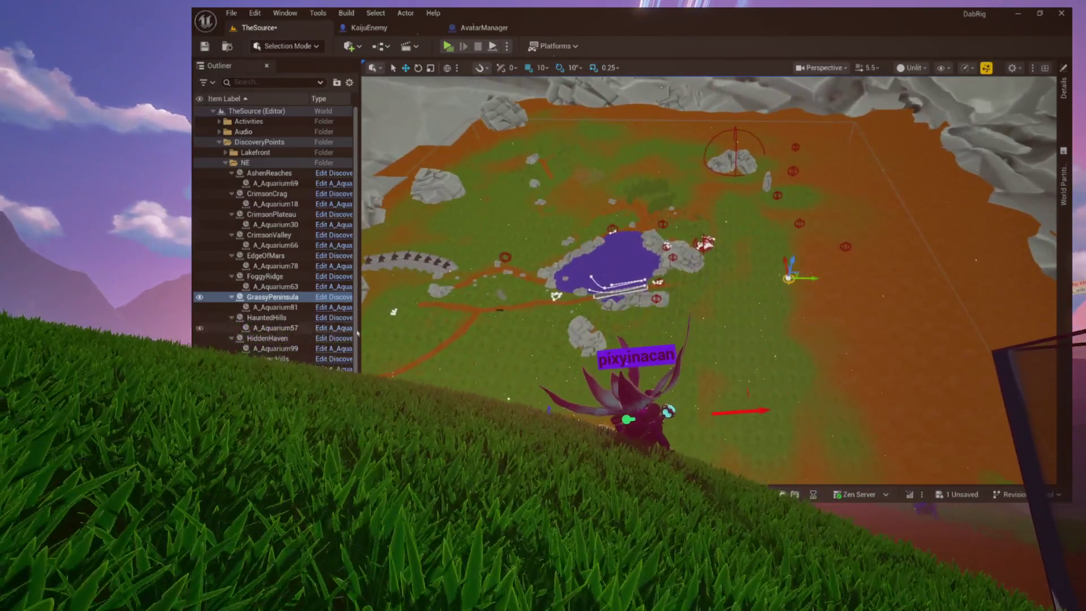
double_click(256, 318)
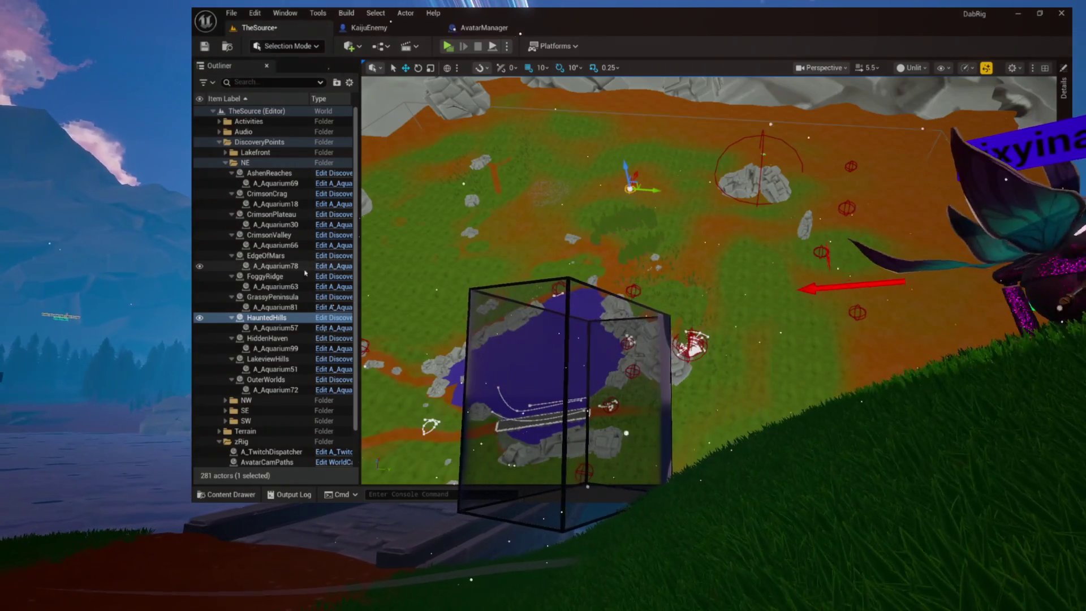
left_click(267, 337)
scroll(572, 259, "up", 5)
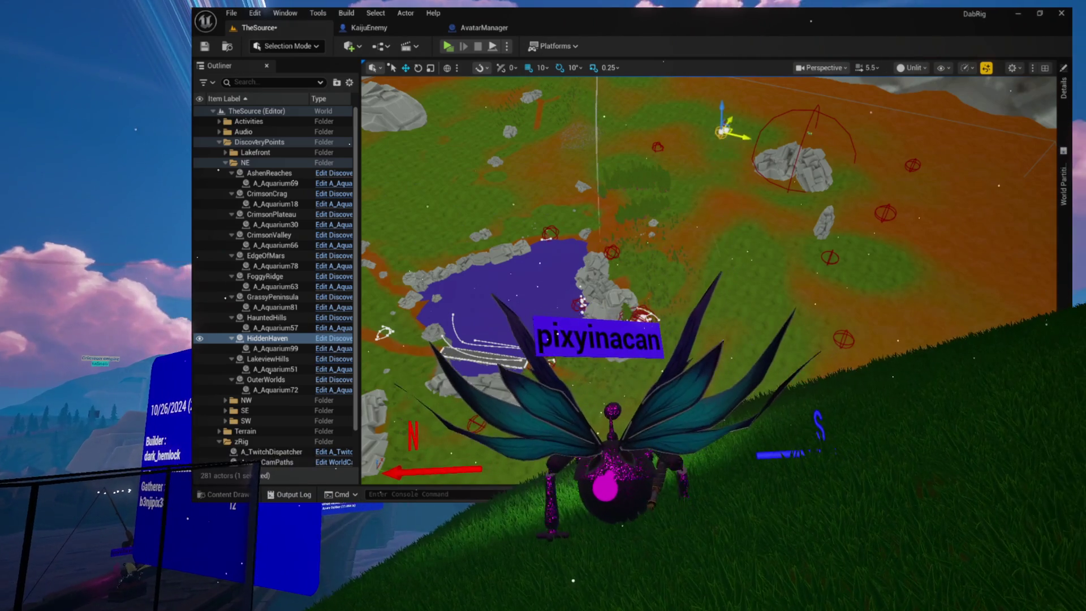
double_click(266, 358)
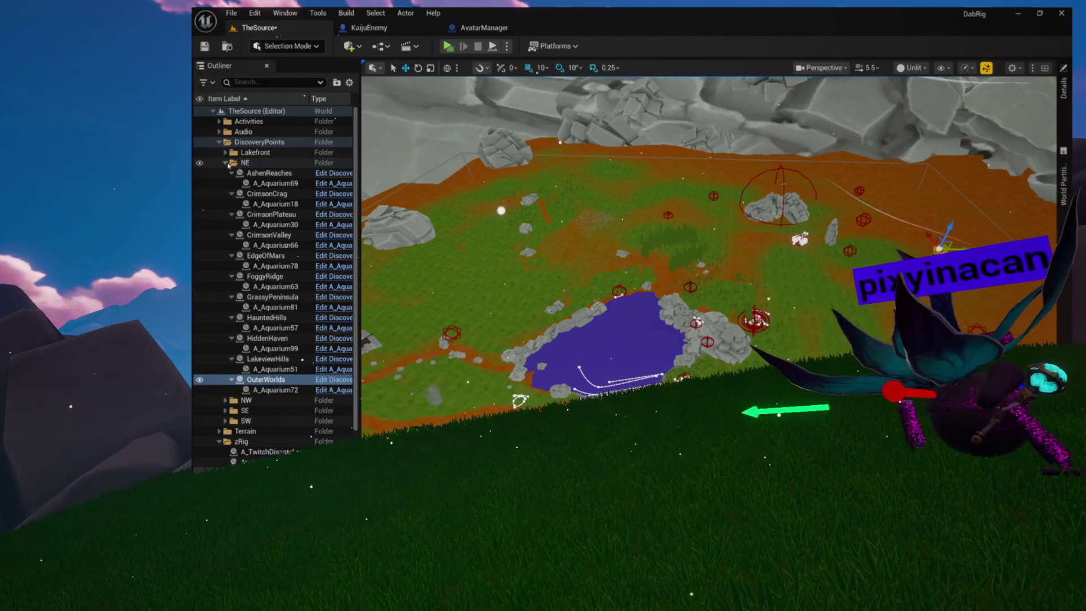
Collapse the NE group, expand NW and frame the AquaCrag discovery point
left_click(225, 162)
left_click(225, 172)
double_click(253, 182)
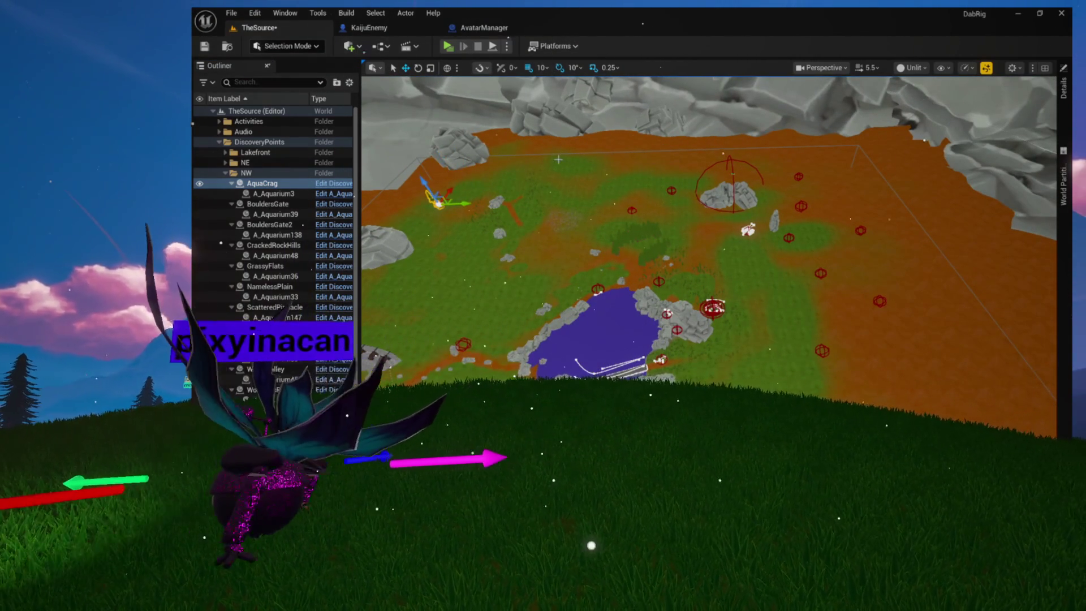
Snap the AquaCrag tree to the ground with End, then open the Content Drawer at Games
key("f")
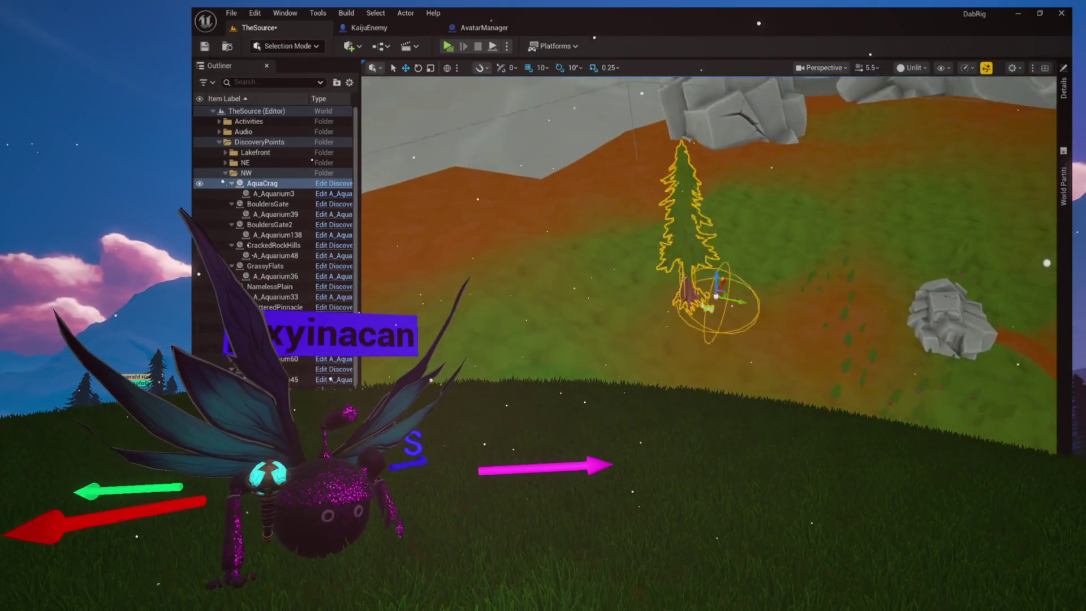
scroll(738, 191, "down", 3)
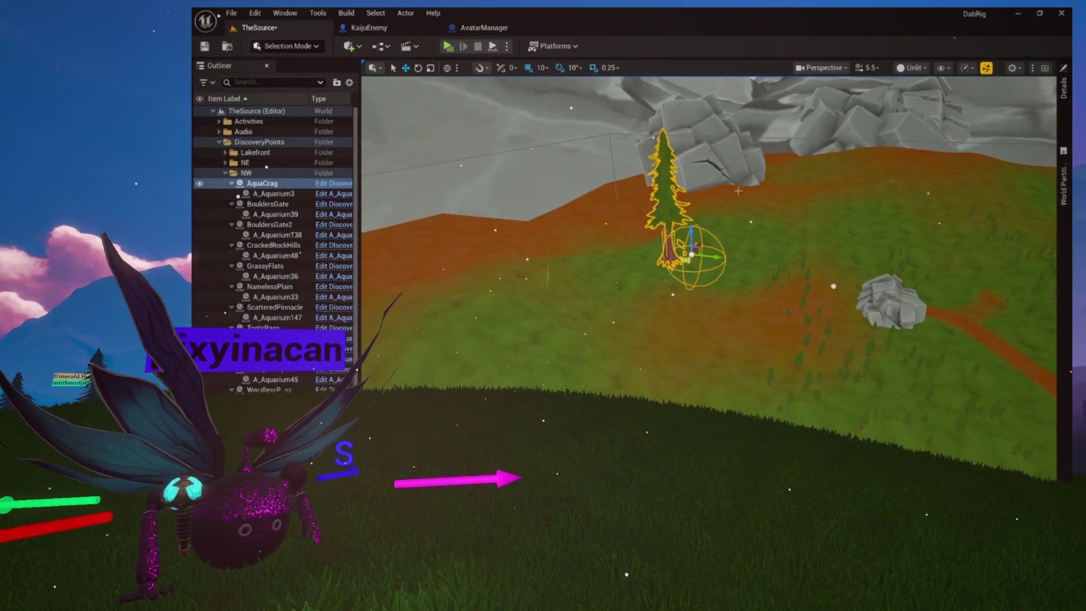
key("End")
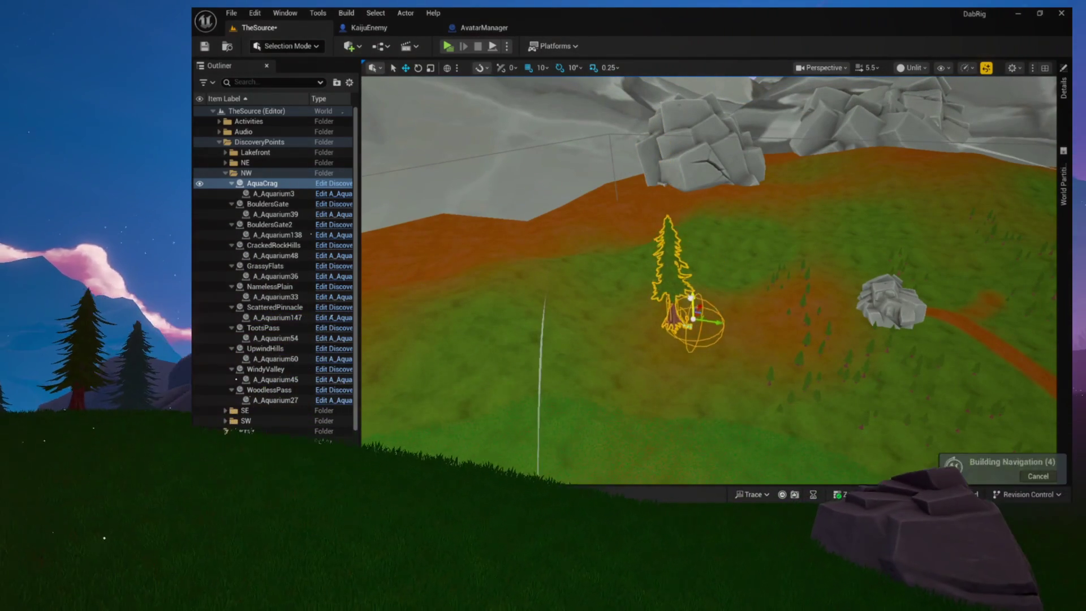
mouse_move(905, 408)
left_mouse_down()
mouse_move(930, 378)
mouse_move(510, 271)
mouse_move(510, 243)
mouse_move(520, 311)
left_mouse_up()
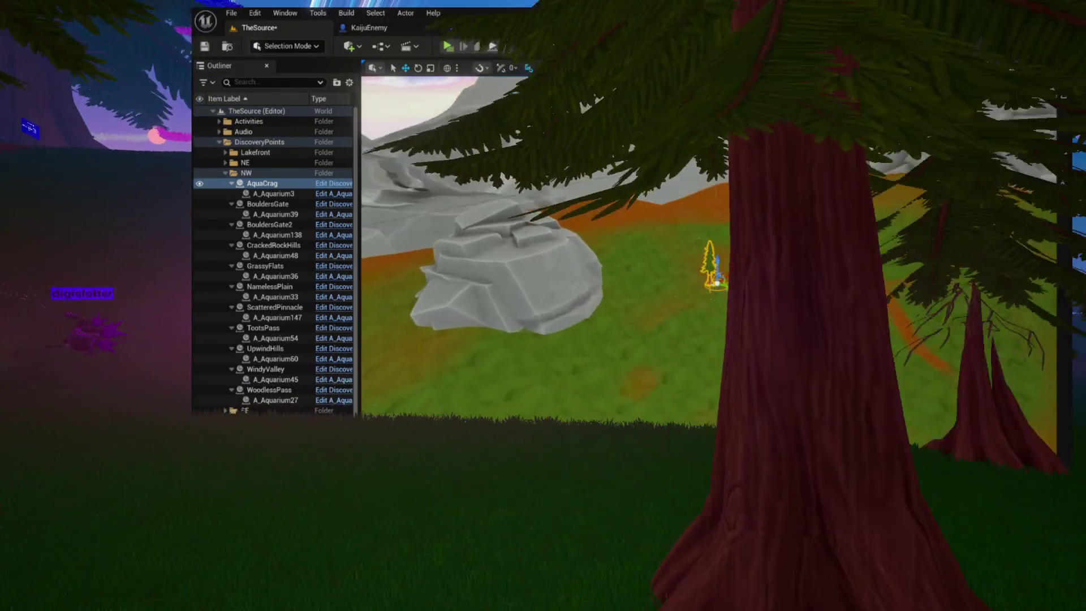
key("ctrl+space")
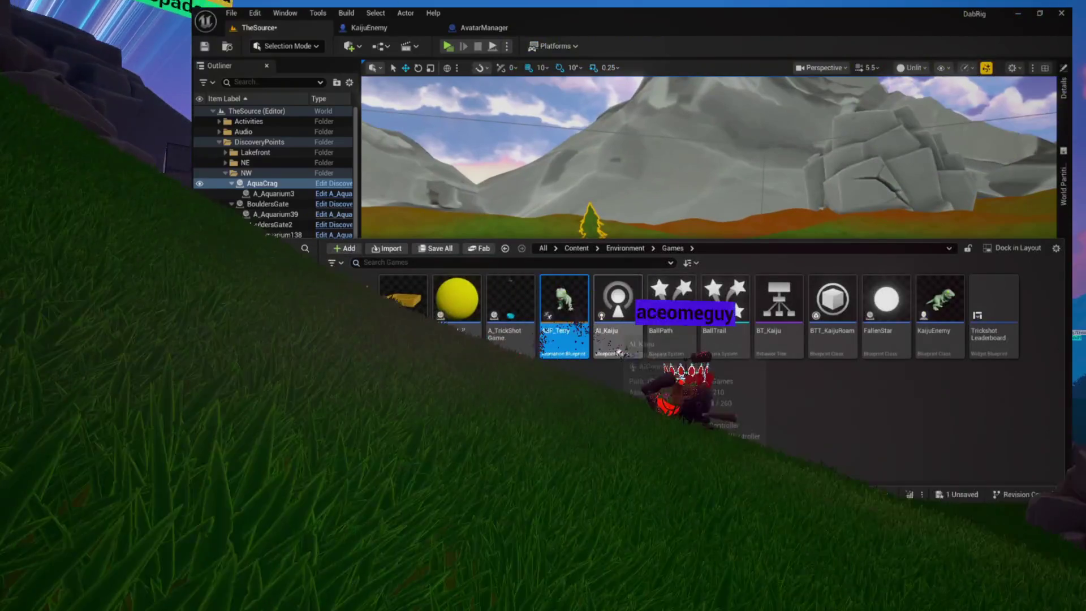
Select the KaijuEnemy in the NW field and set its locked Transform Scale to 40
key("ctrl+space")
left_click(708, 319)
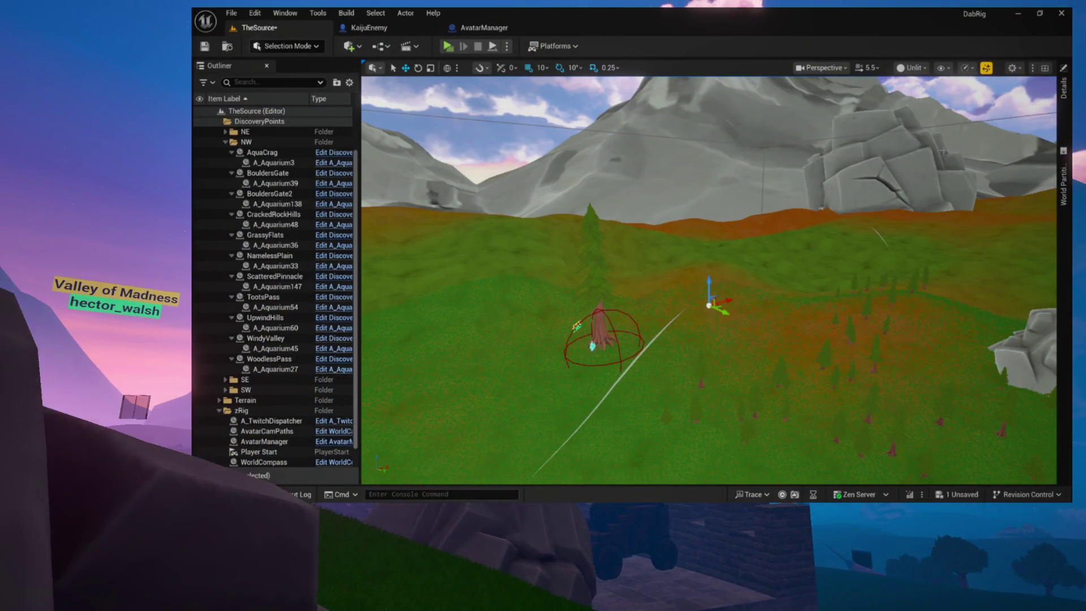
left_click(1063, 88)
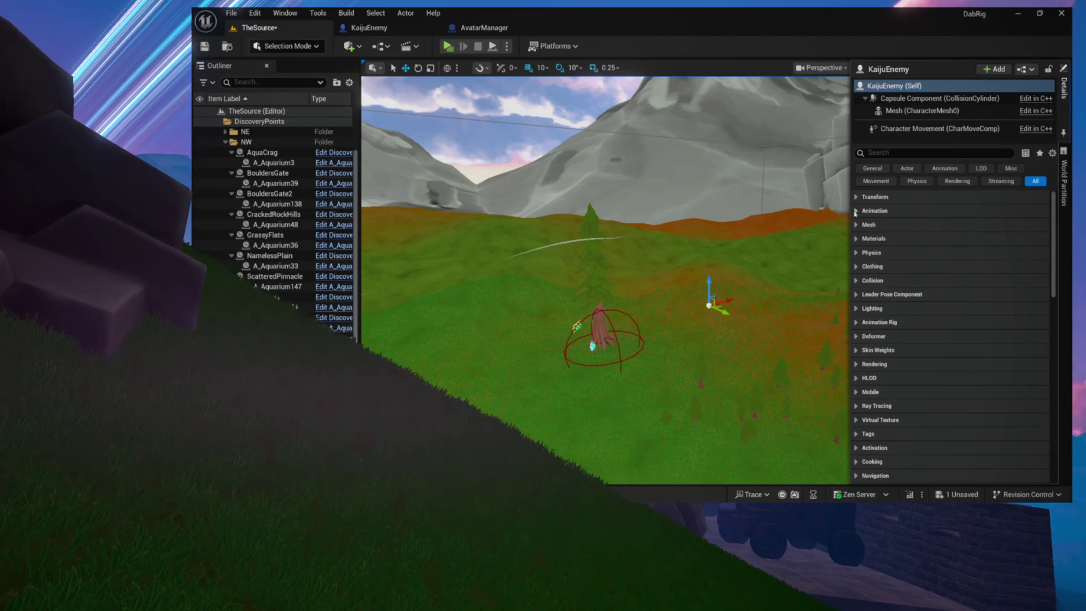
scroll(894, 214, "up", 3)
left_click(956, 237)
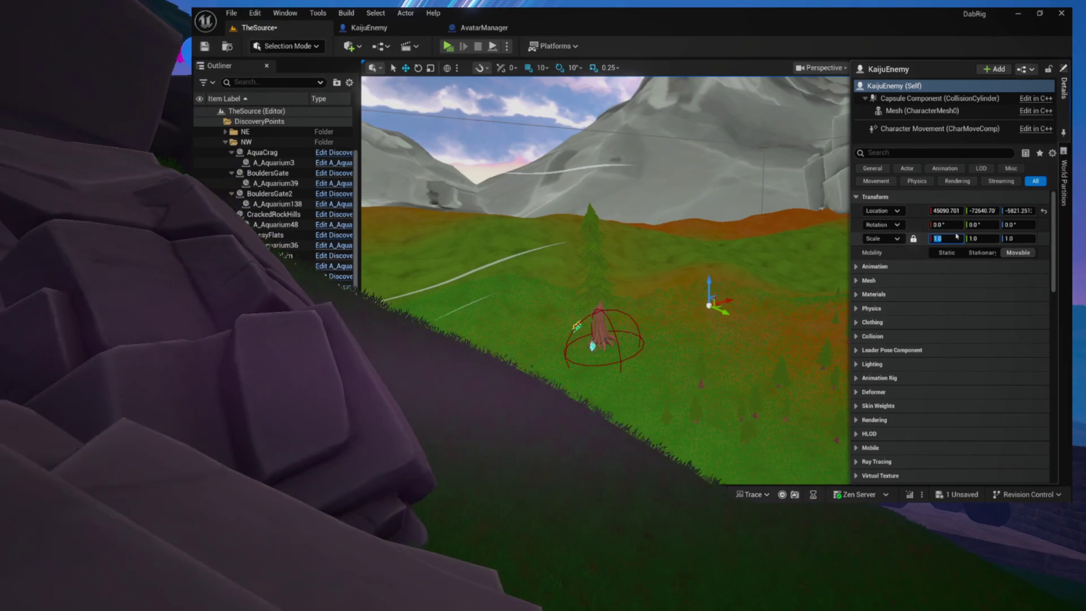
type("40")
key("Return")
left_click(722, 290)
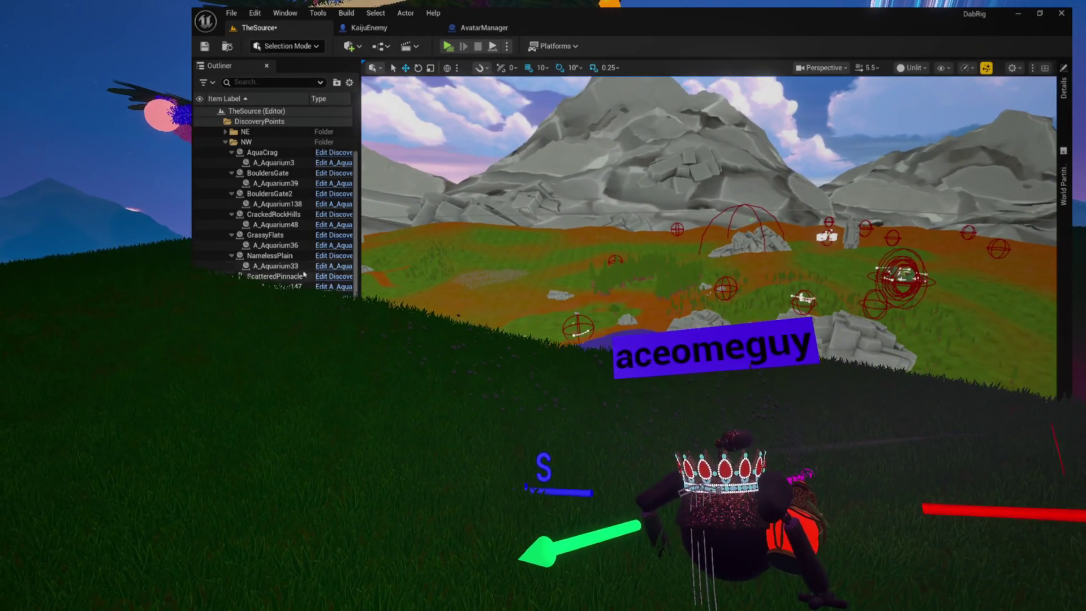
left_click(266, 215)
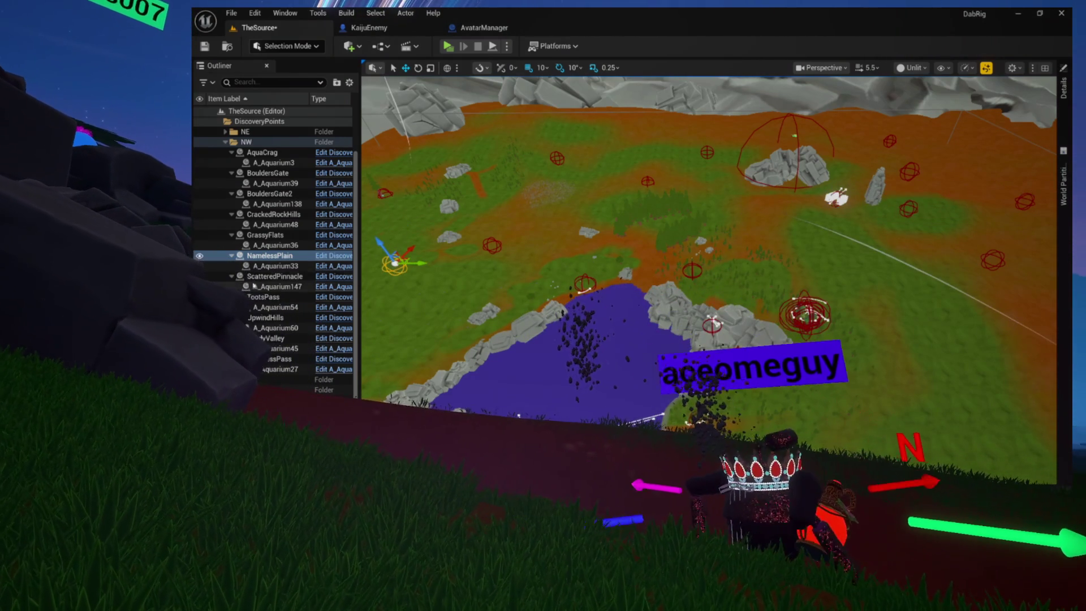
left_click(274, 276)
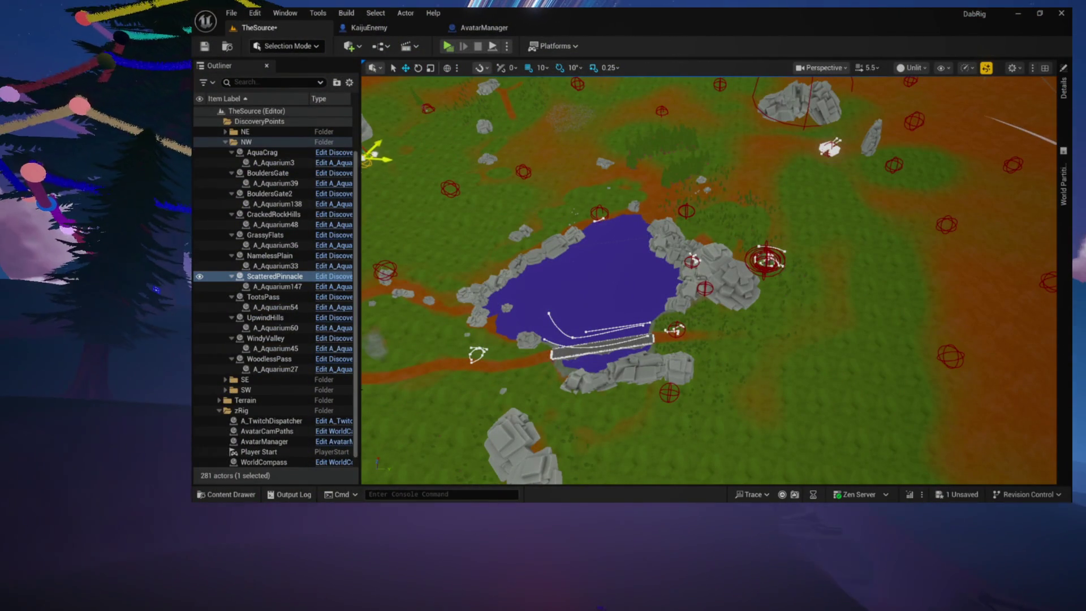
left_click_drag(591, 260, 591, 204)
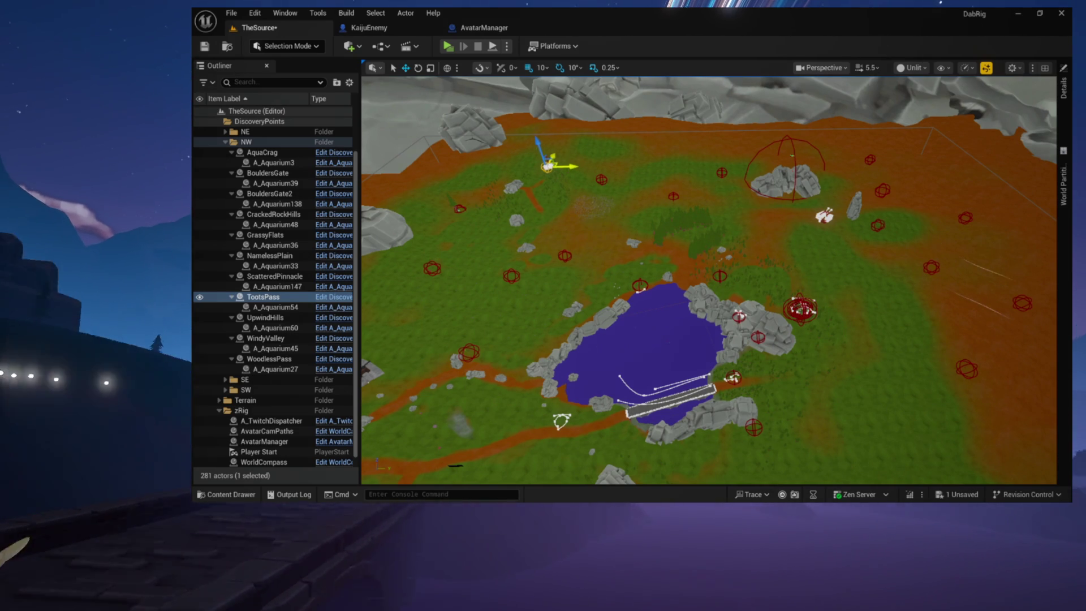
left_click(265, 317)
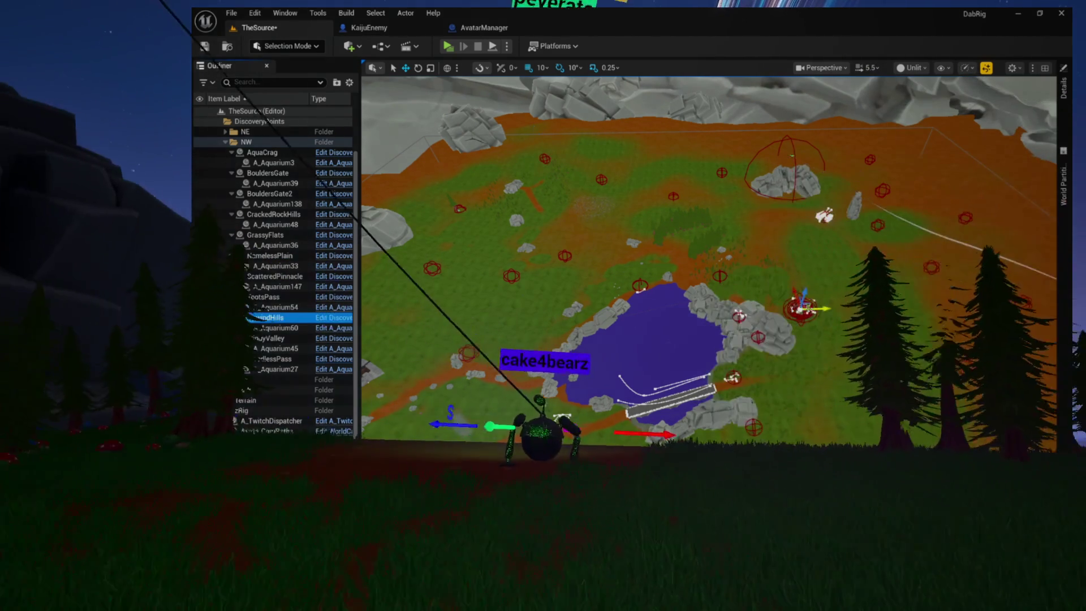
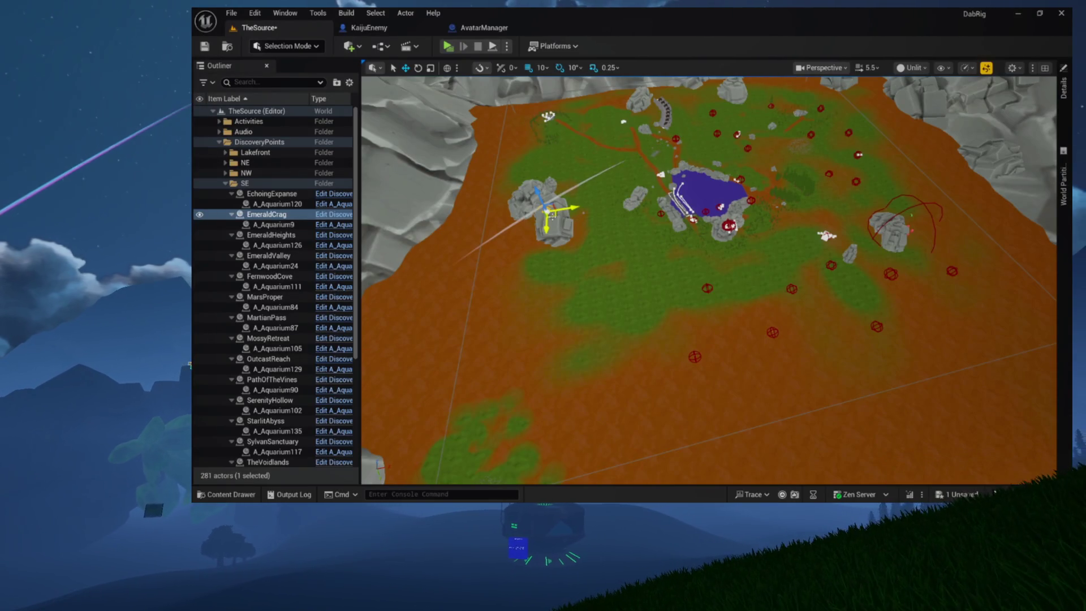
Move the MartianPass discovery point off the lake onto the terrain
left_click(268, 235)
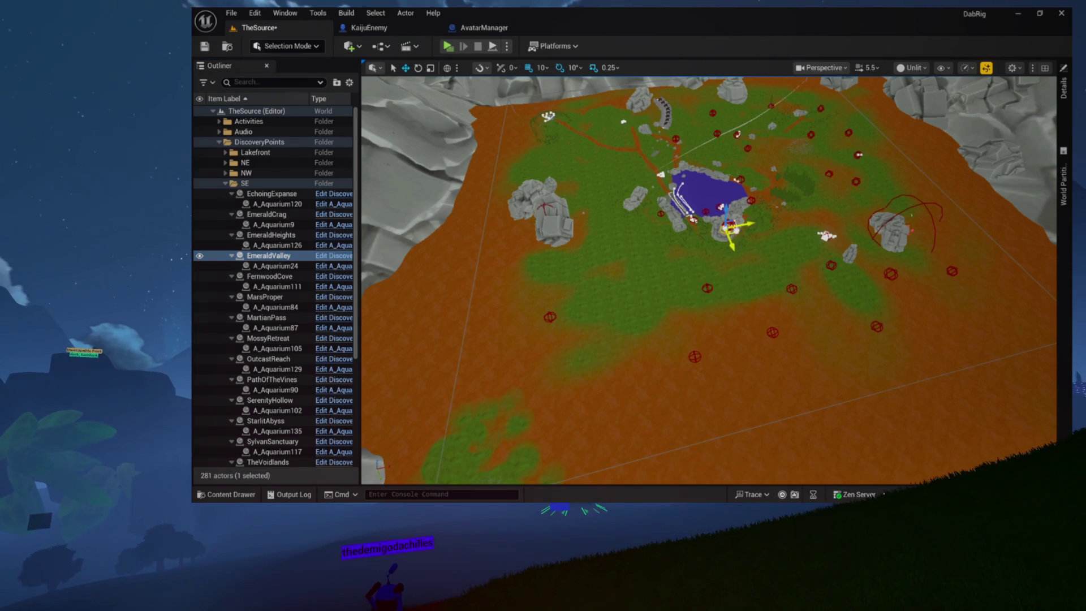
left_click(269, 276)
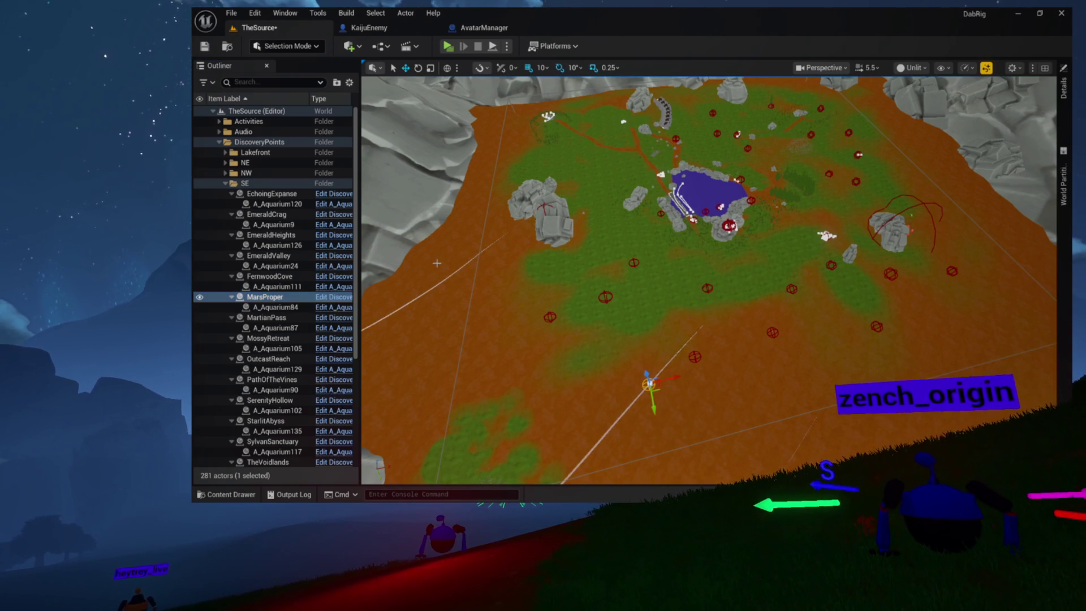
left_click(273, 318)
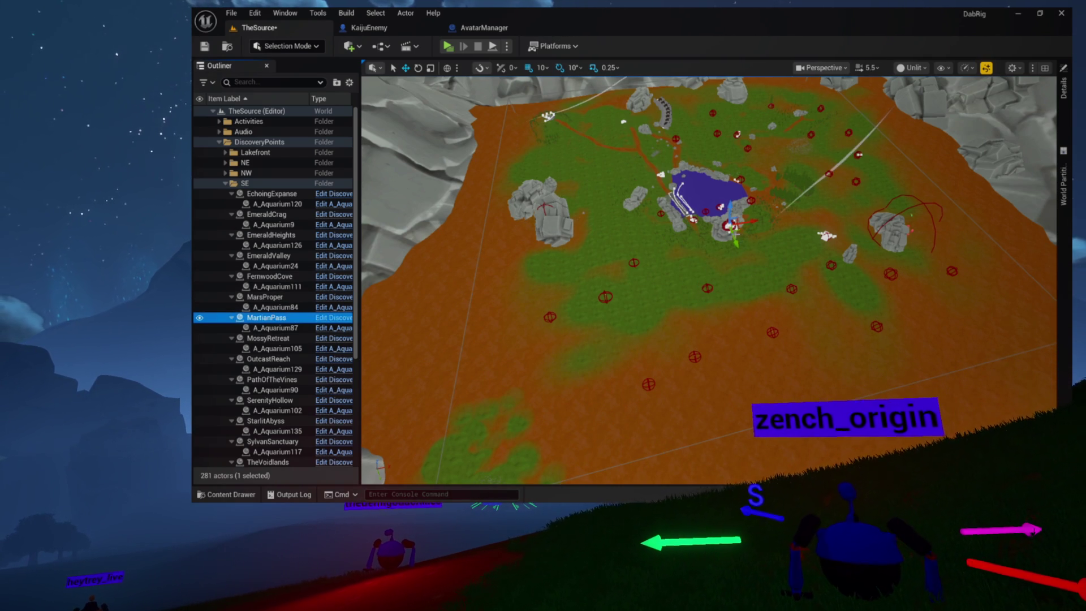
mouse_move(733, 226)
left_mouse_down()
mouse_move(721, 241)
mouse_move(707, 335)
mouse_move(598, 377)
left_mouse_up()
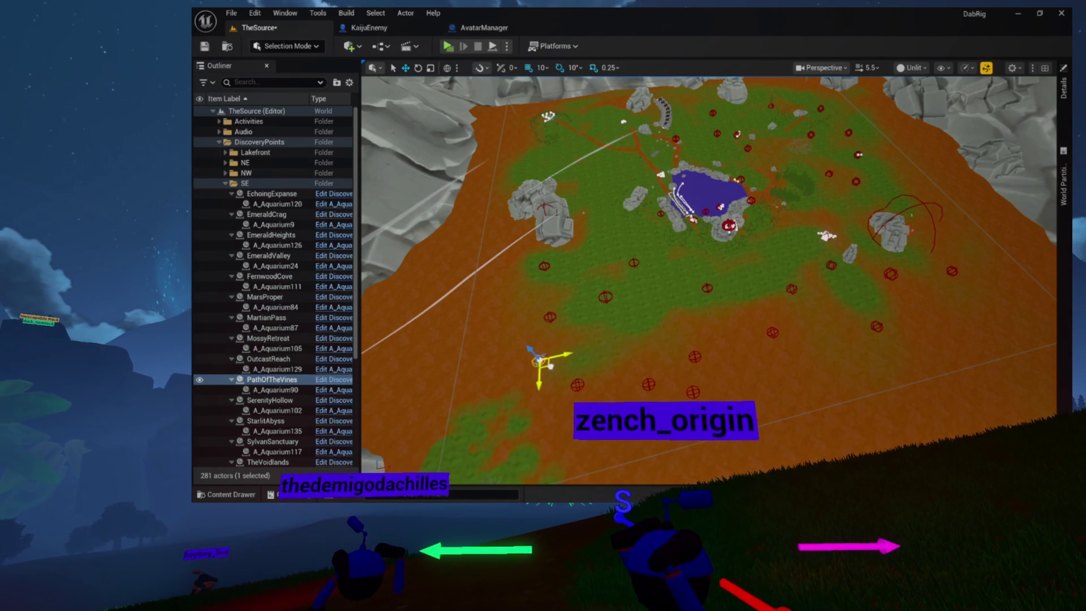
scroll(253, 358, "down", 5)
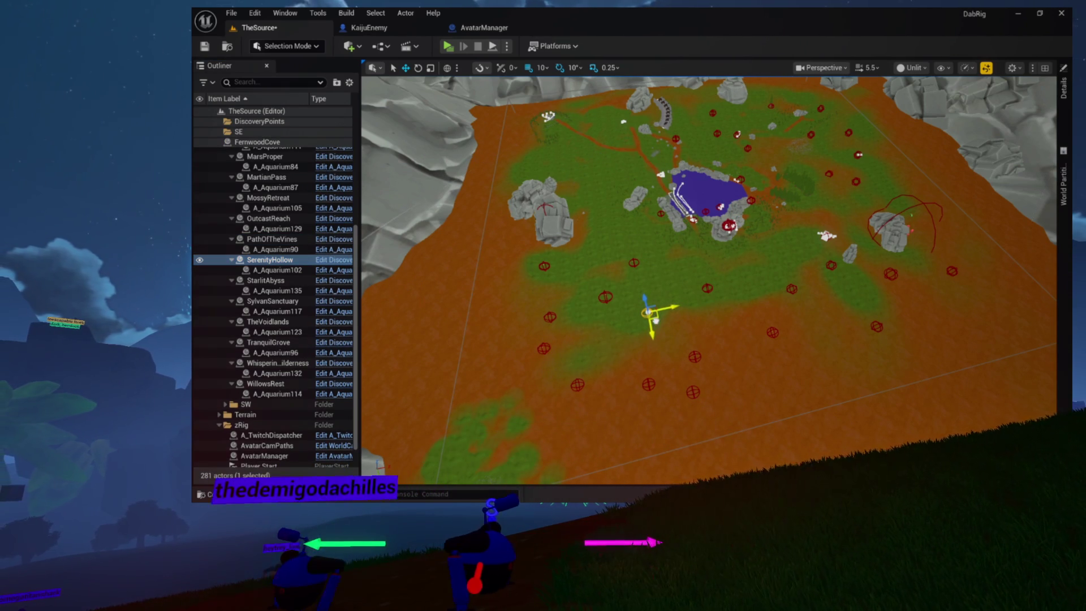
Drag TheVoidlands and TranquilGrove discovery points from the lake down onto the terrain
left_click(271, 281)
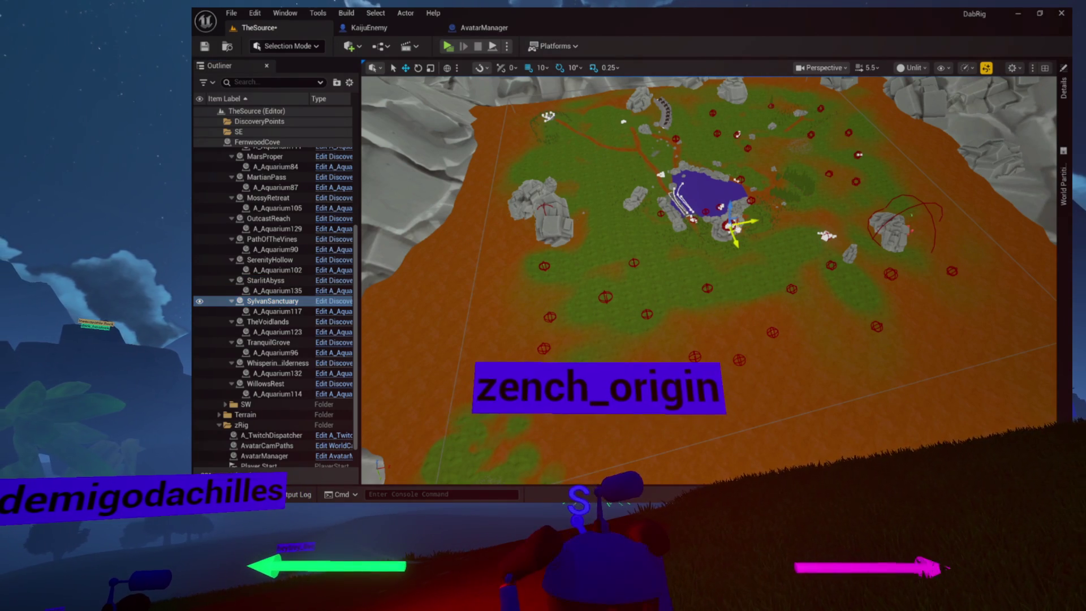
left_click(261, 322)
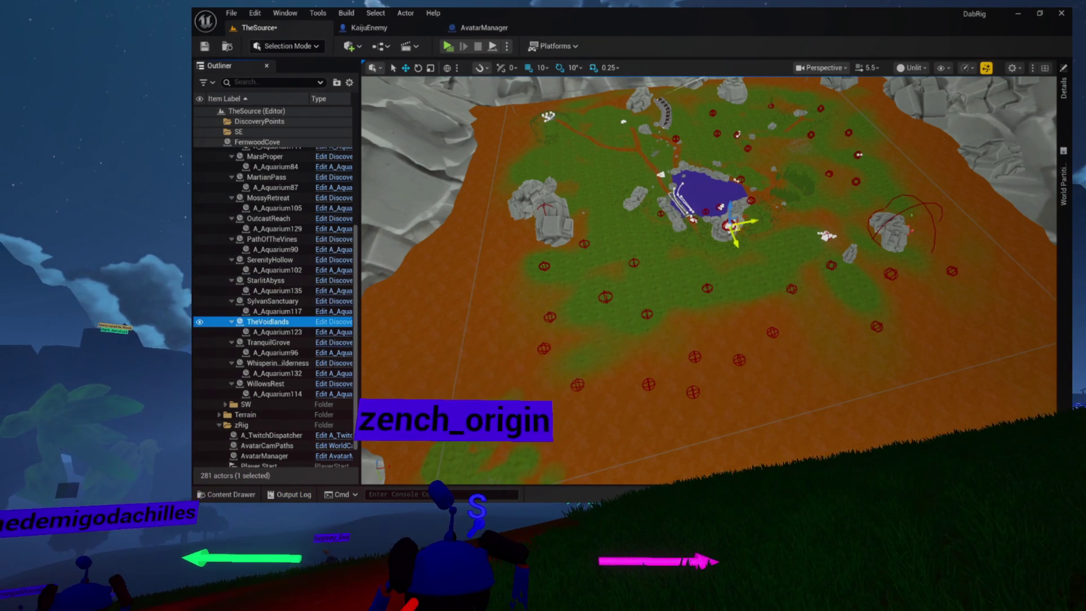
left_click_drag(737, 228, 626, 338)
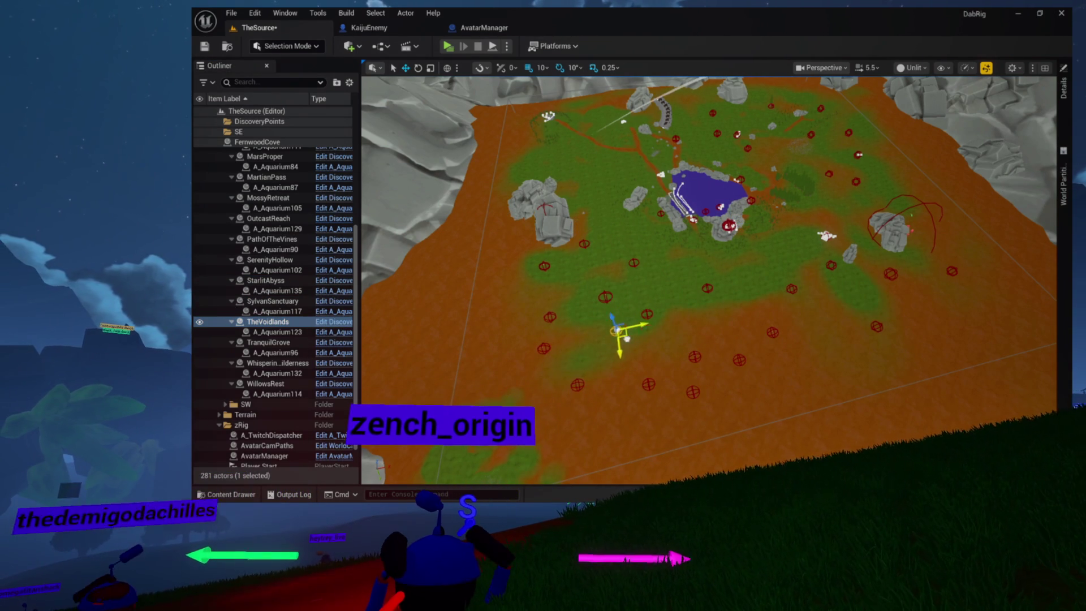
left_click(268, 342)
mouse_move(732, 228)
left_mouse_down()
mouse_move(730, 315)
mouse_move(745, 361)
mouse_move(747, 332)
mouse_move(735, 324)
left_mouse_up()
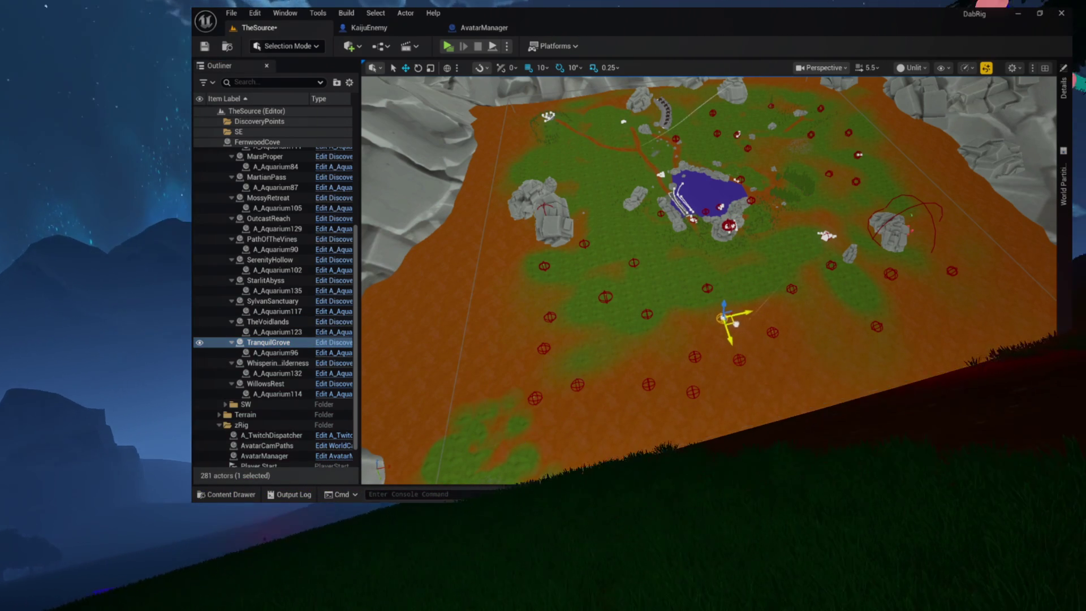
Move the point after TranquilGrove and WillowsRest away from the lake to the lower left
left_click(293, 364)
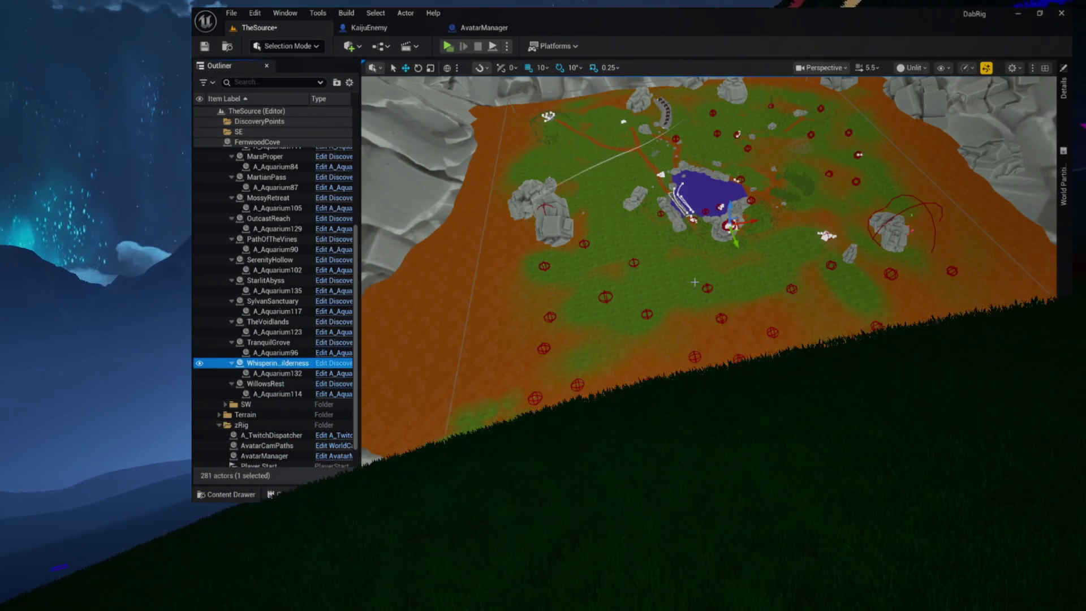
mouse_move(735, 228)
left_mouse_down()
mouse_move(638, 311)
mouse_move(626, 356)
mouse_move(608, 340)
left_mouse_up()
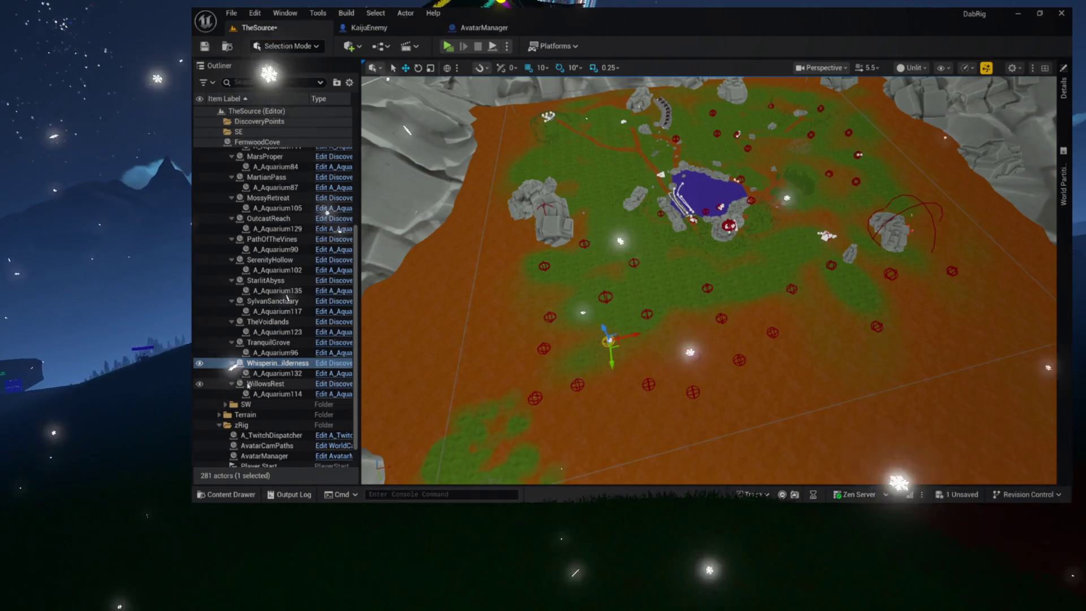
left_click(266, 383)
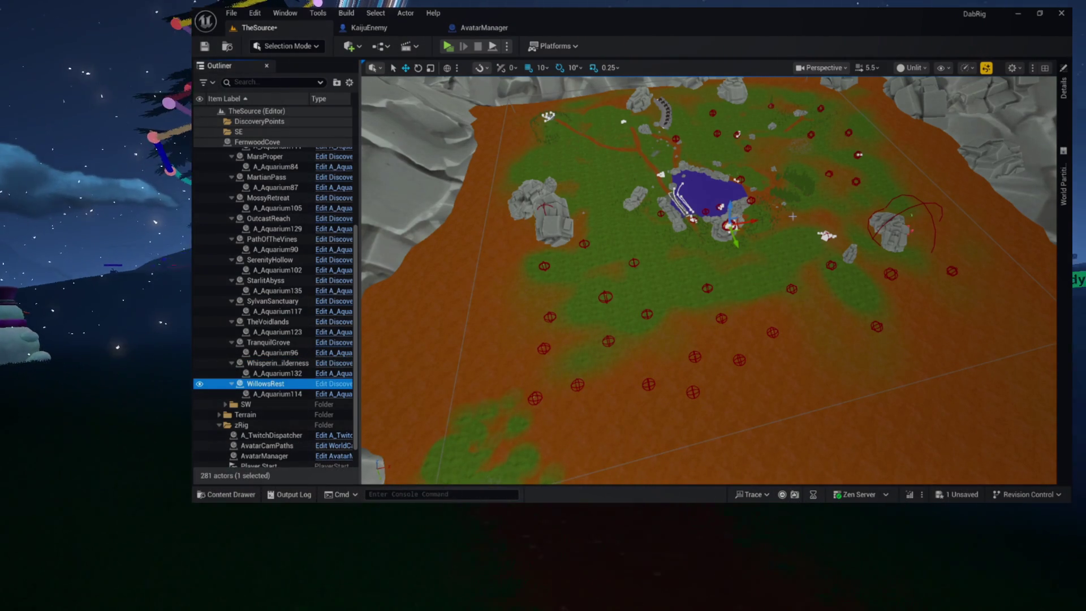
left_click_drag(729, 227, 512, 334)
scroll(275, 305, "up", 3)
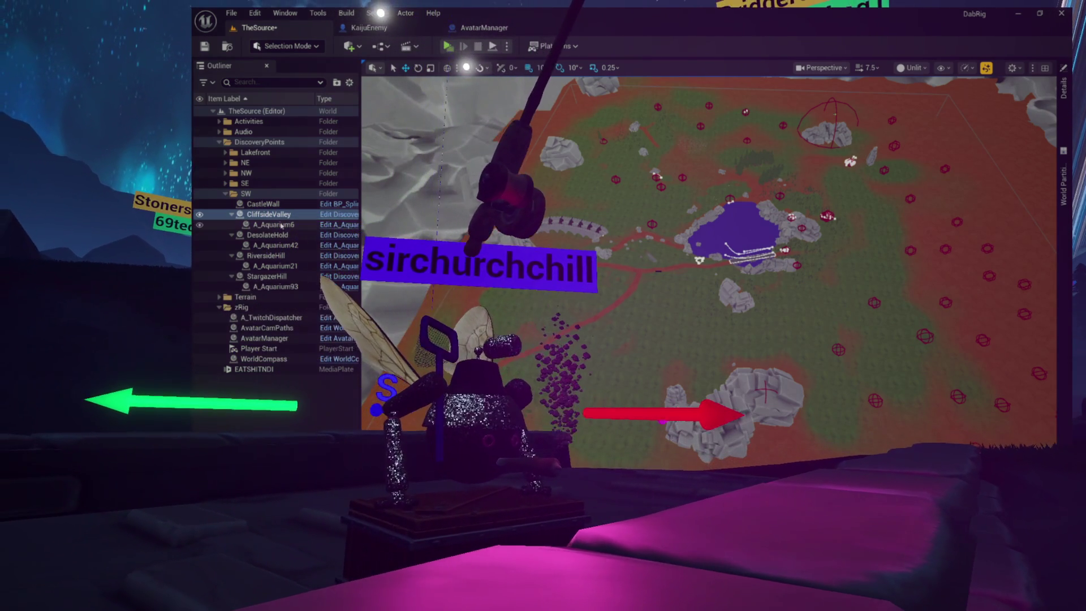
Select DesolateHold and switch the level viewport from Unlit to Lit rendering
left_click(278, 234)
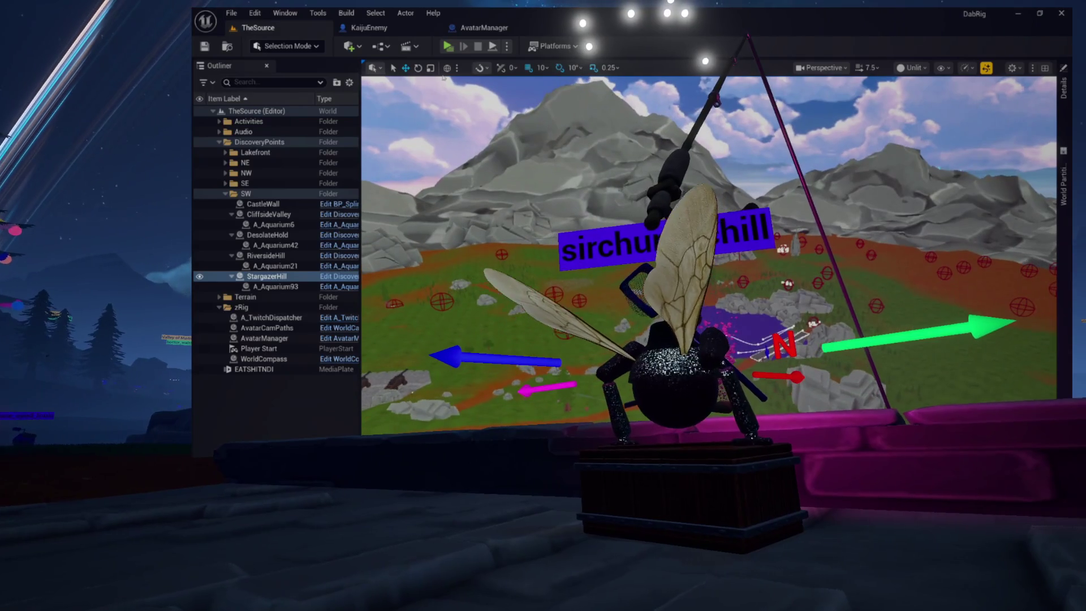
left_click(909, 68)
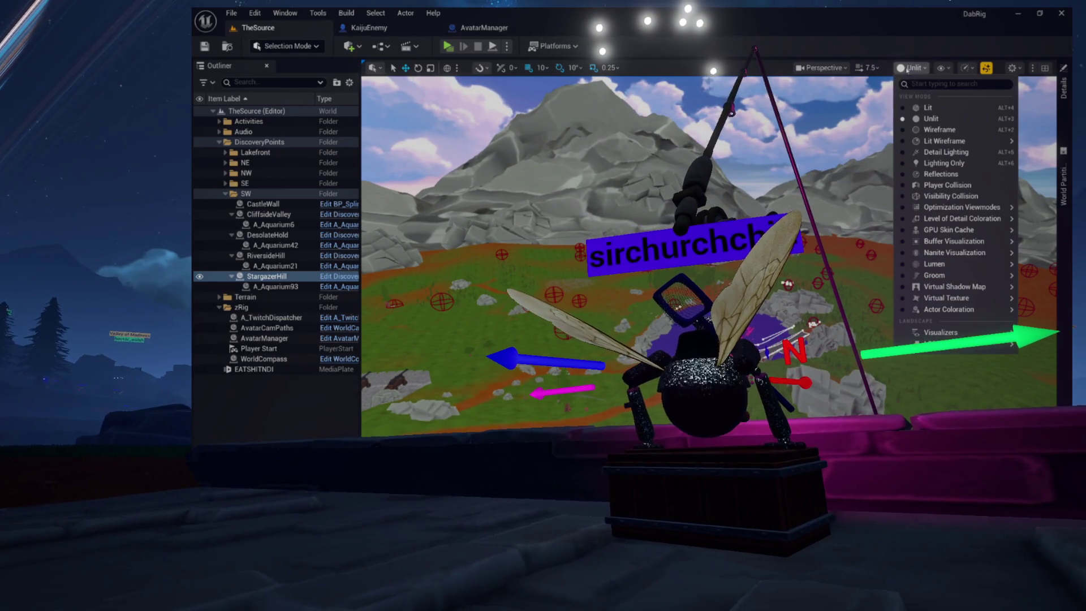
left_click(912, 106)
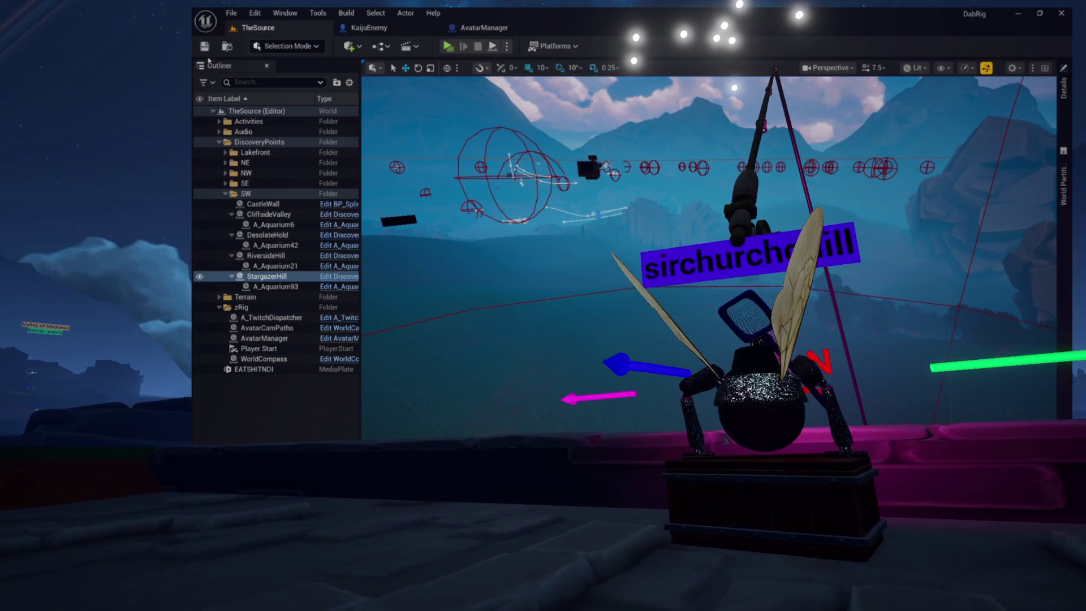
Add a Get All Actors Of Class node to AvatarManager's SpawnKaiju graph
left_click(484, 28)
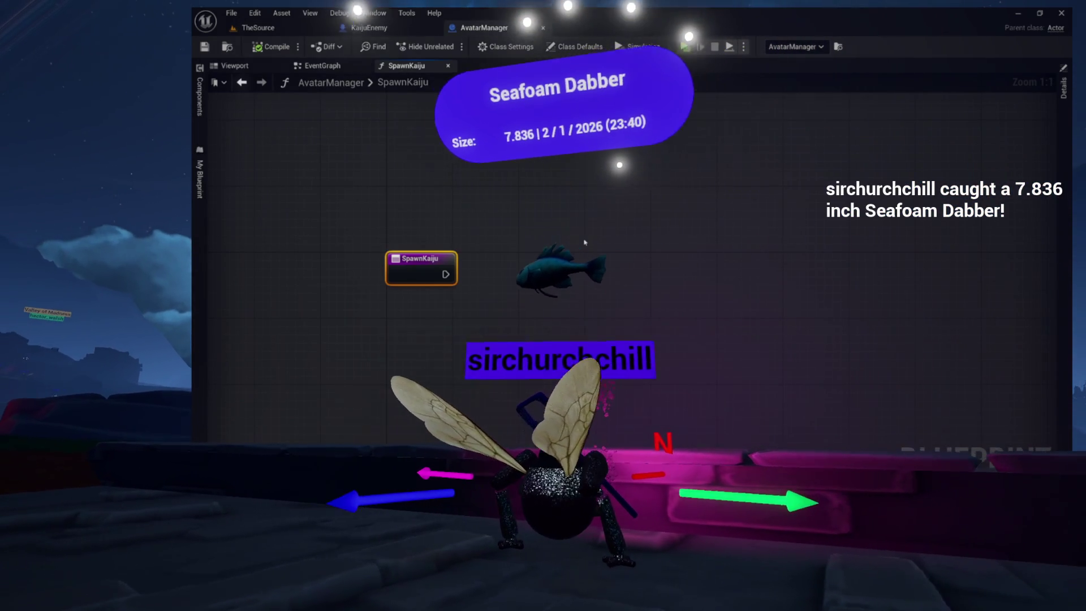
right_click(525, 190)
type("get ac")
key("BackSpace")
key("BackSpace")
type("all acto")
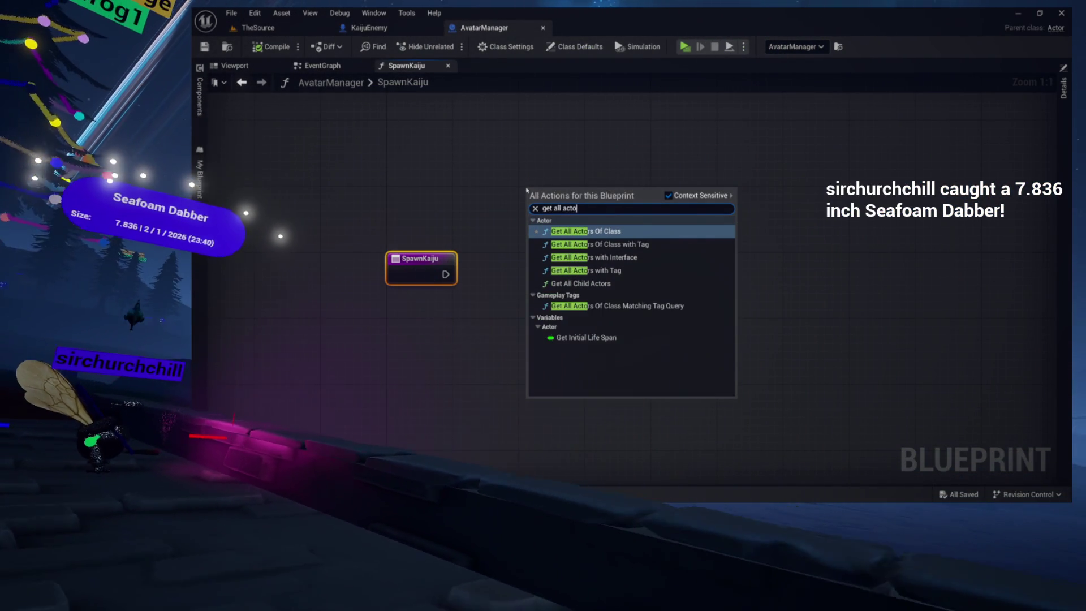
key("Return")
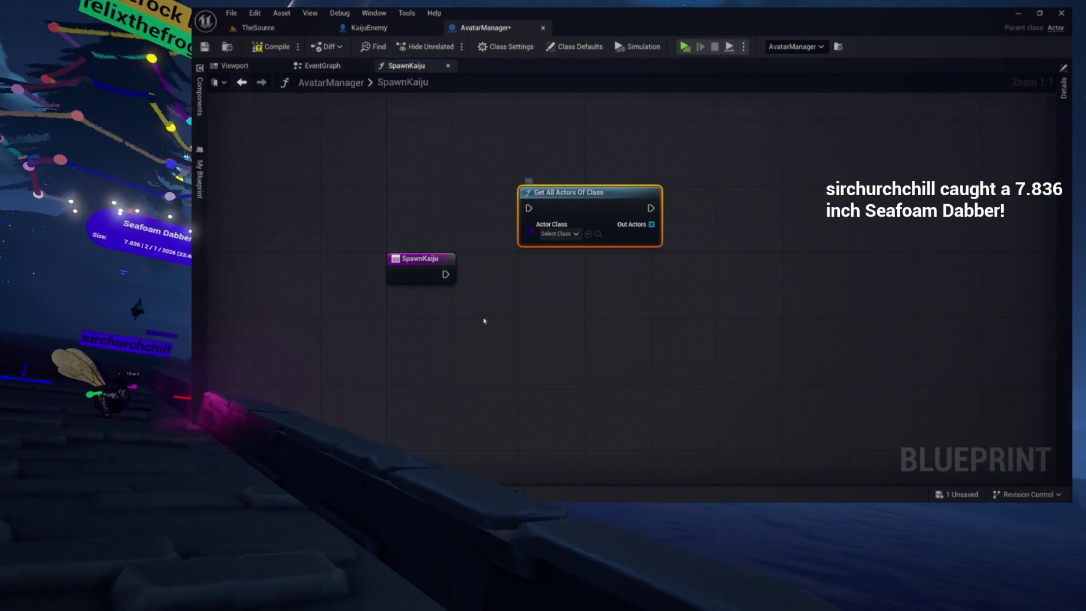
Wire SpawnKaiju's execution into Get All Actors Of Class and set Actor Class to Discovery Point
mouse_move(446, 274)
left_mouse_down()
mouse_move(542, 207)
mouse_move(529, 209)
left_mouse_up()
left_click_drag(565, 193, 566, 259)
left_click(439, 206)
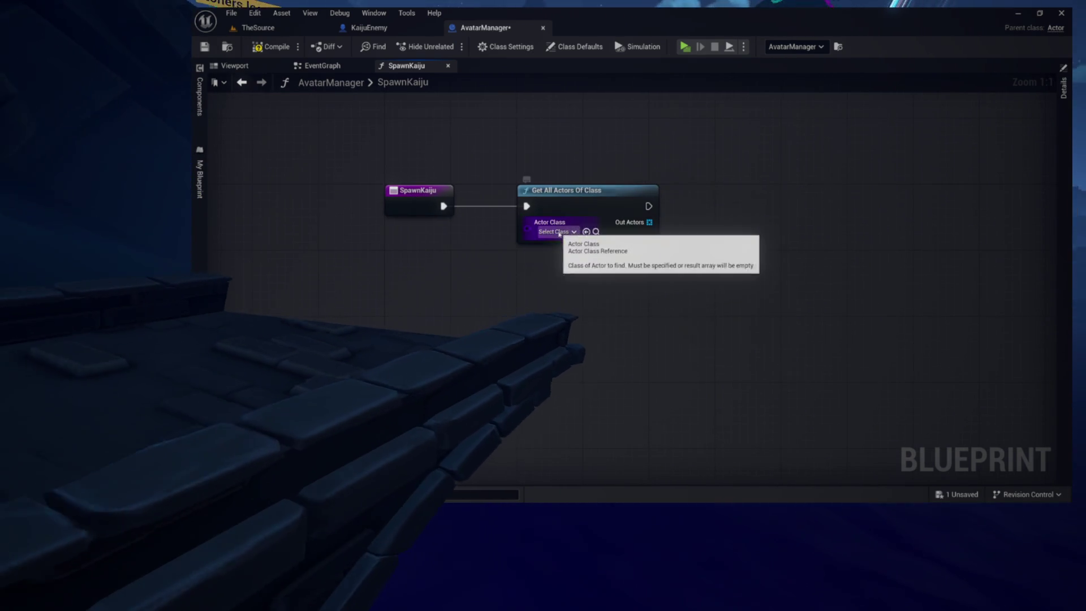
left_click(556, 232)
type("disco")
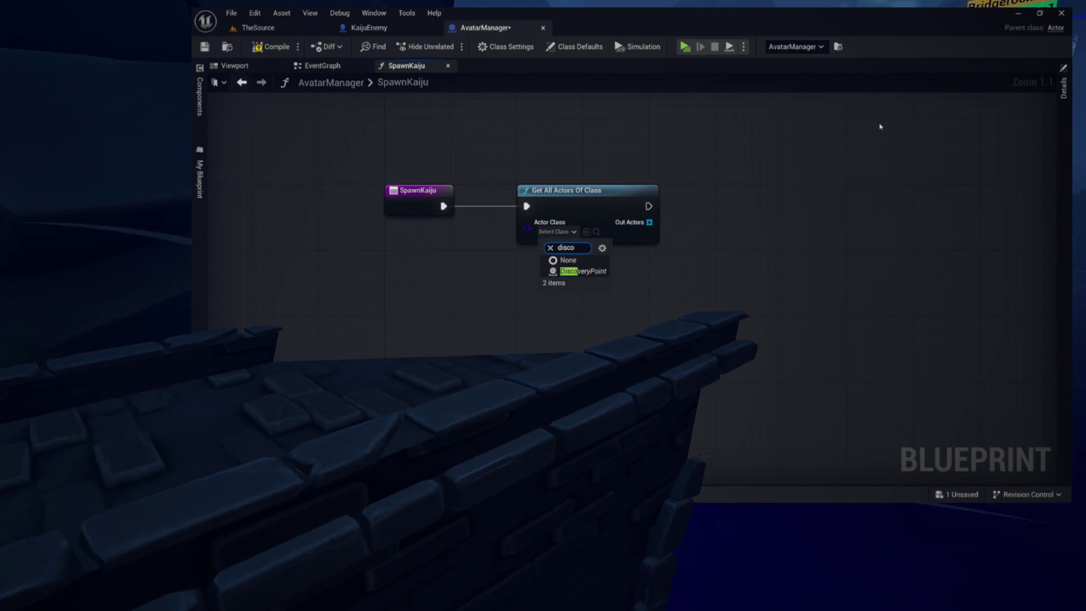
left_click(593, 272)
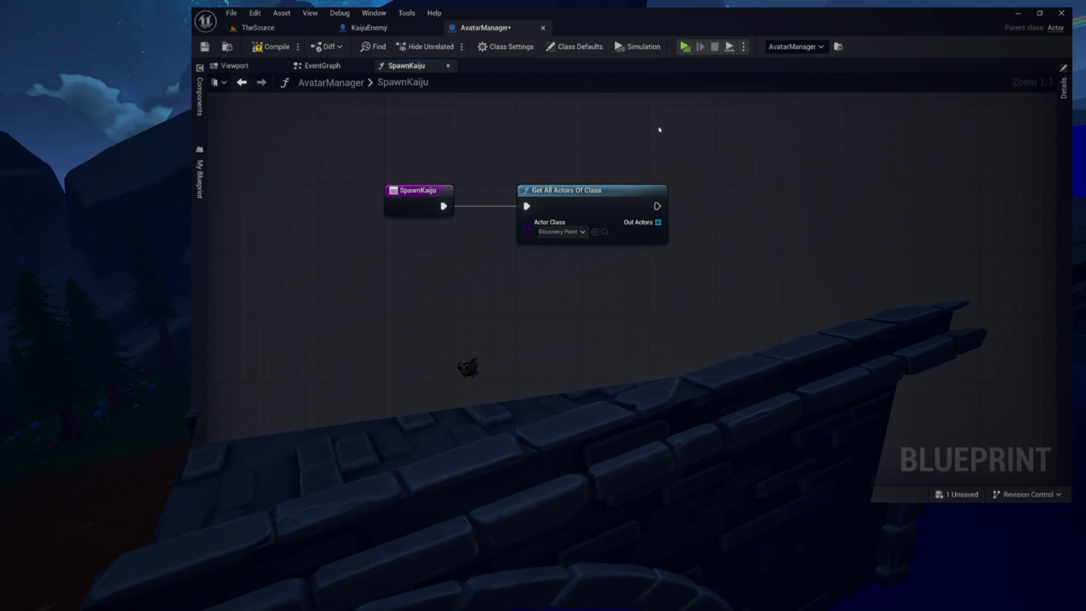
left_click_drag(569, 233, 670, 227)
type("rnadom")
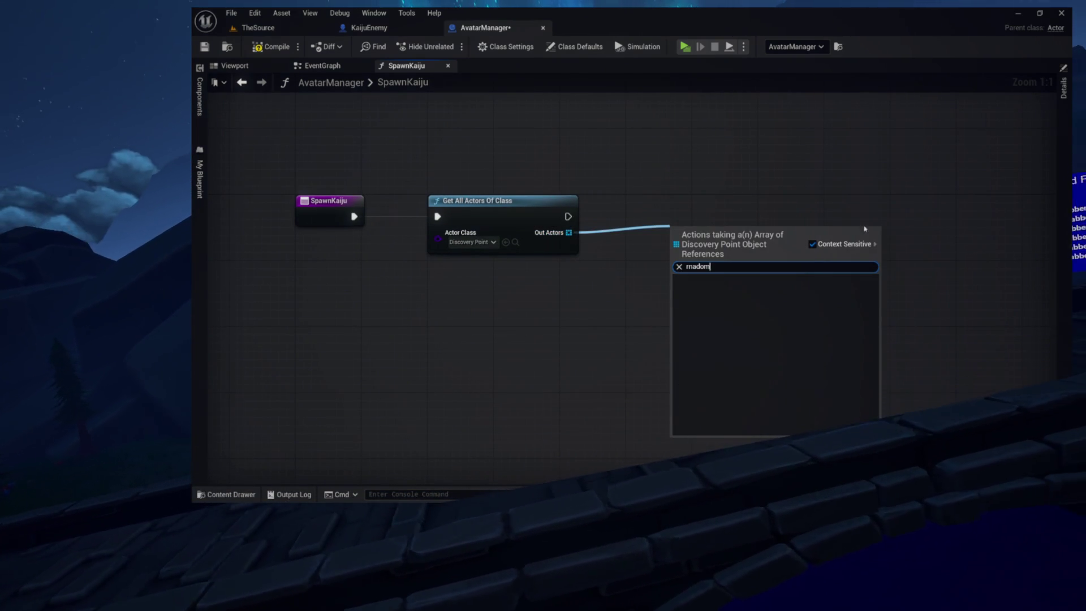
Add a Random Array Item node that picks one of the found Discovery Point actors
type("random")
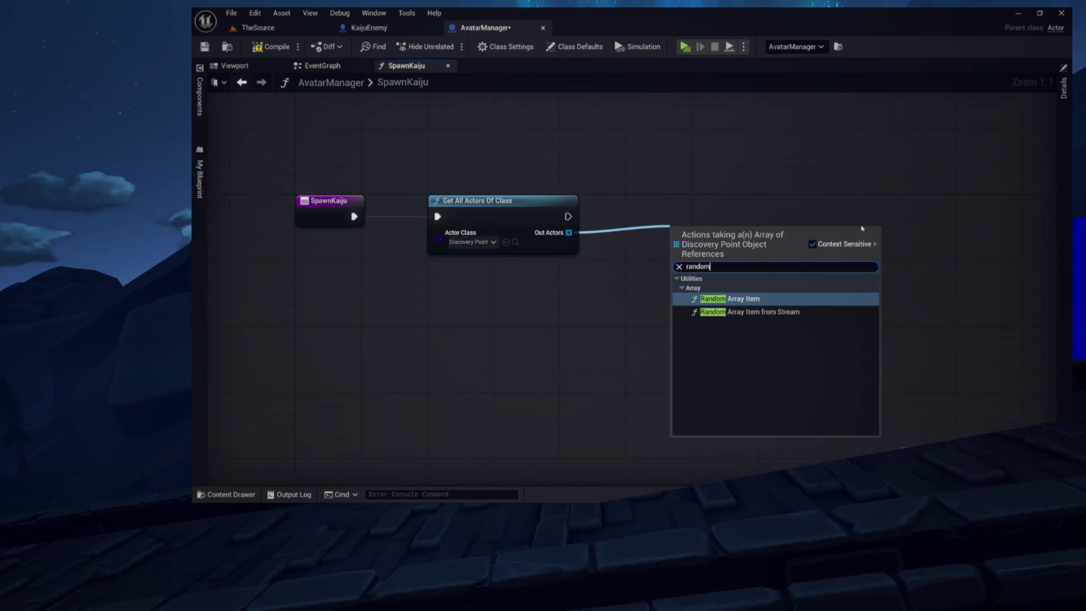
left_click(786, 299)
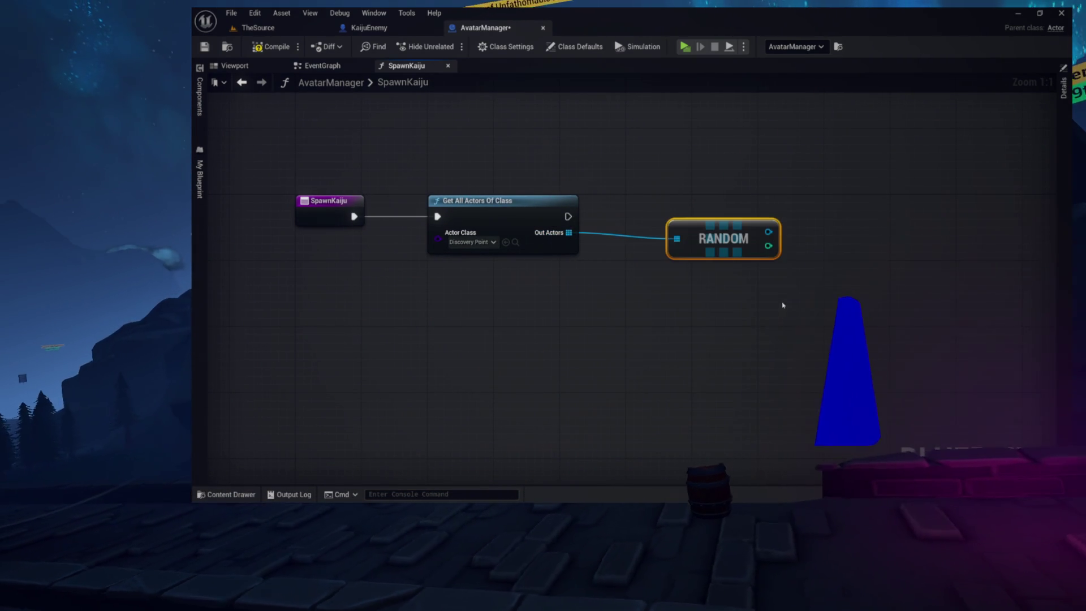
left_click_drag(666, 268, 511, 292)
mouse_move(411, 211)
left_mouse_down()
mouse_move(517, 211)
mouse_move(393, 195)
left_mouse_up()
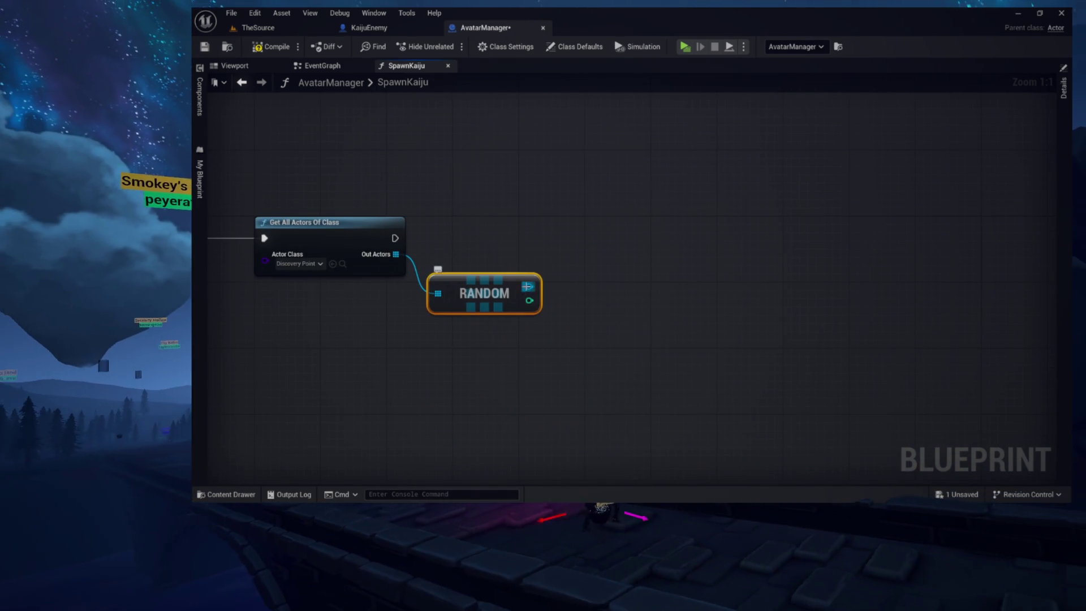
left_click_drag(553, 276, 625, 244)
left_click(496, 249)
mouse_move(526, 286)
left_mouse_down()
mouse_move(564, 266)
mouse_move(556, 257)
left_mouse_up()
Promote the random pick to a local variable ChosenPoint and wire its SET node into the execution chain
left_click(621, 322)
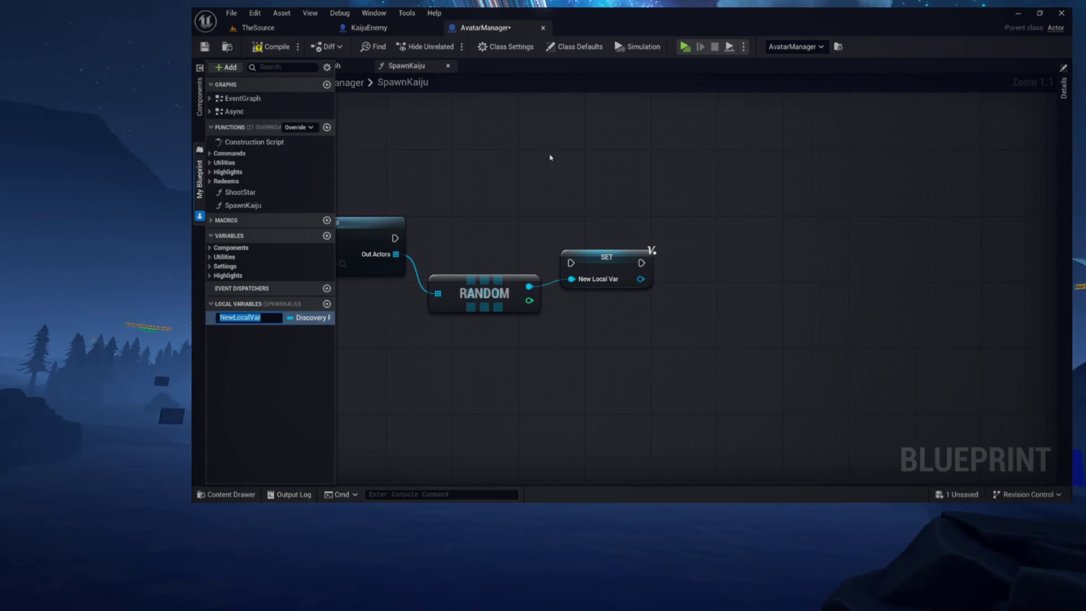
type("ChosenPoint")
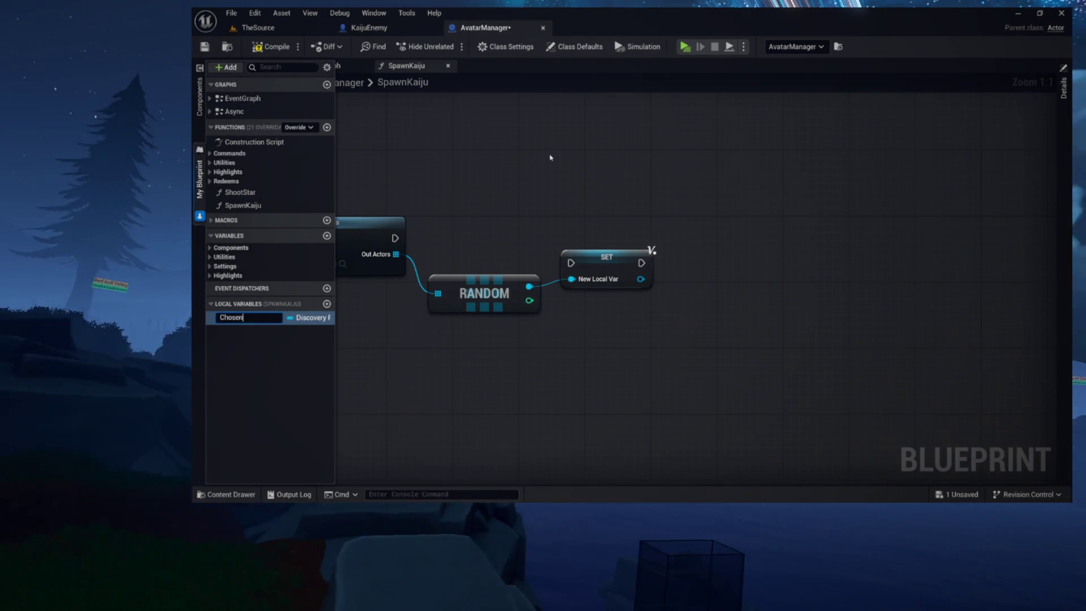
key("Return")
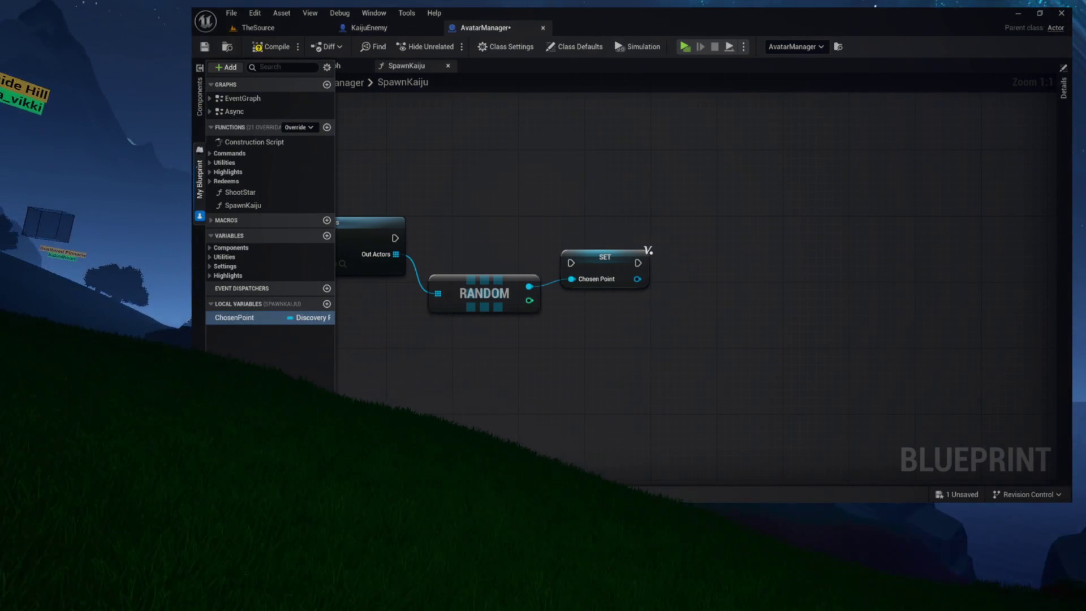
mouse_move(394, 238)
left_mouse_down()
mouse_move(571, 263)
mouse_move(615, 236)
left_mouse_up()
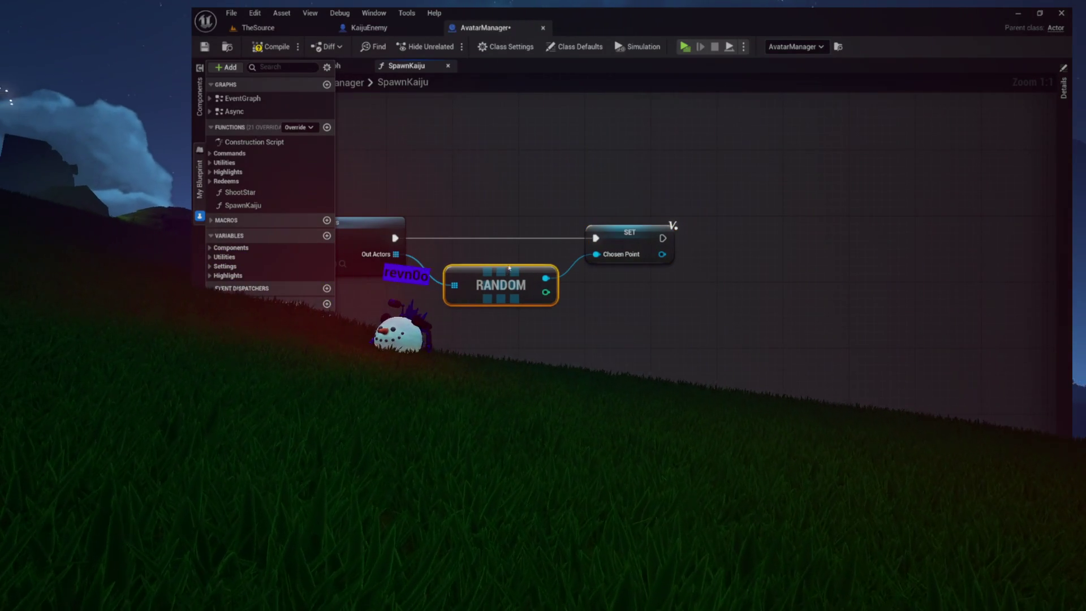
mouse_move(520, 181)
left_mouse_down()
mouse_move(611, 198)
mouse_move(516, 177)
mouse_move(486, 192)
left_mouse_up()
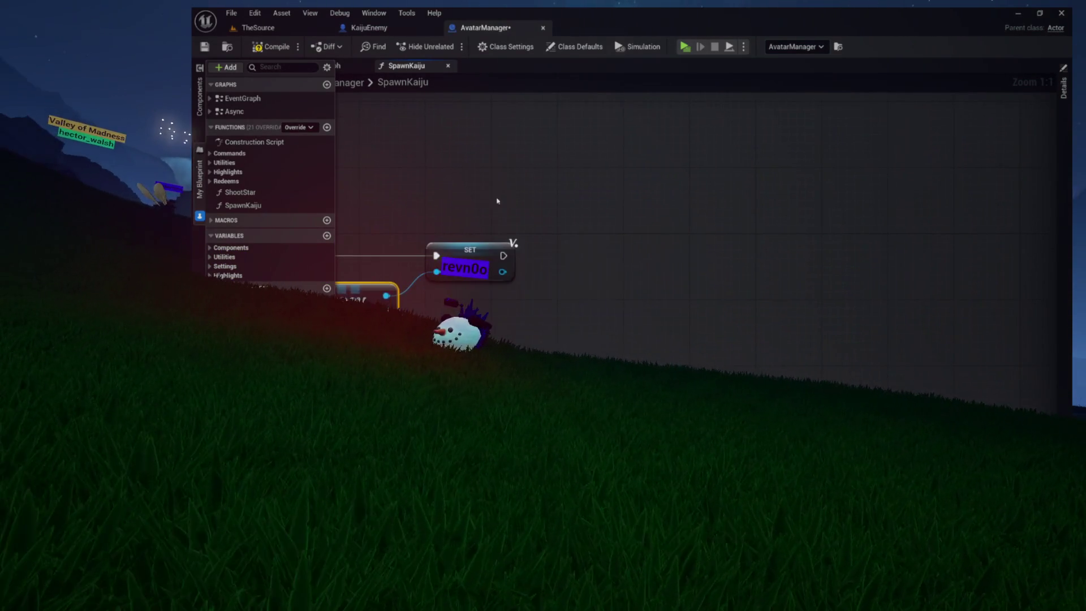
left_click_drag(544, 275, 600, 273)
left_click(523, 158)
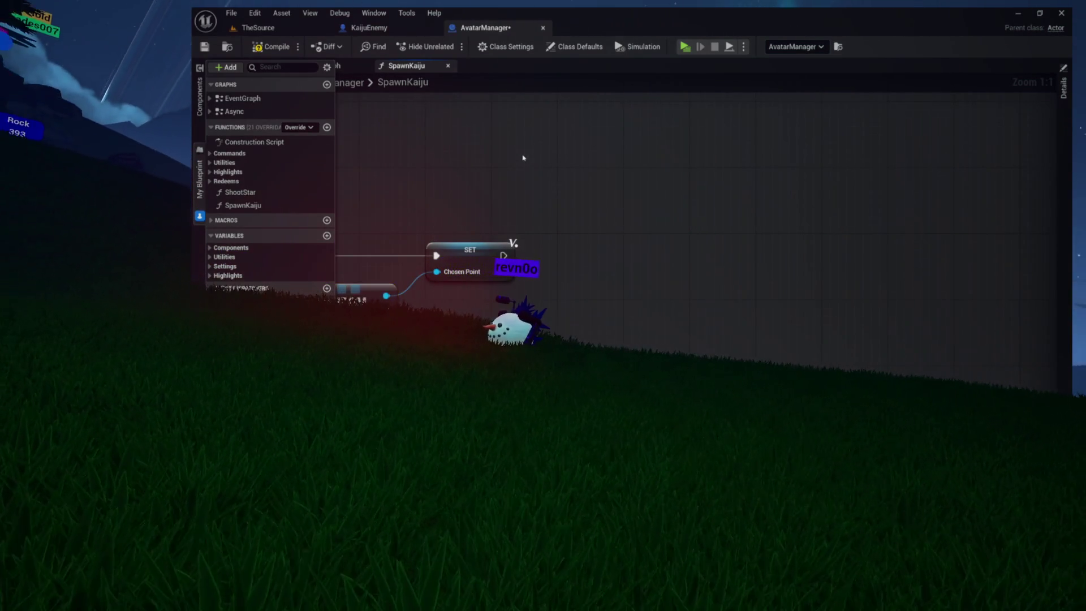
left_click_drag(416, 187, 466, 198)
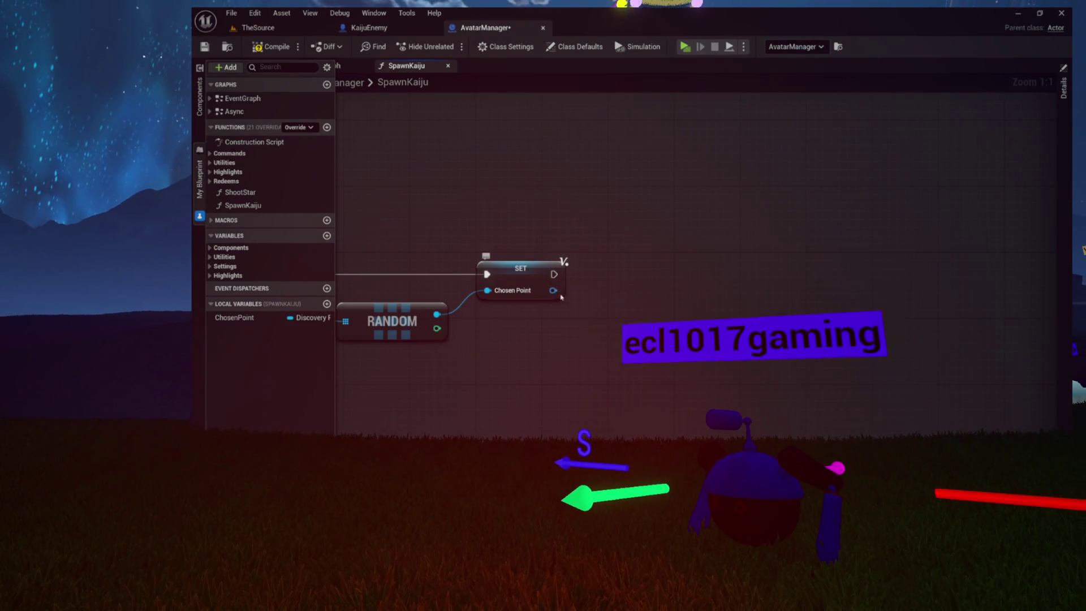
left_click_drag(555, 290, 635, 288)
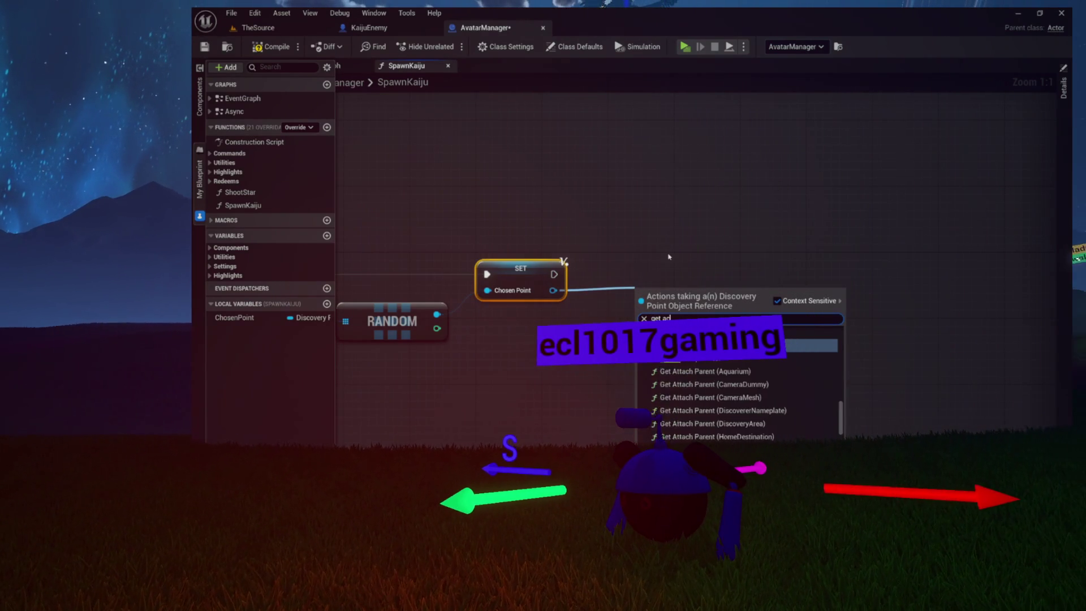
Get Chosen Point's actor location and feed it into a vector Add node with Z 5000.0
key("Return")
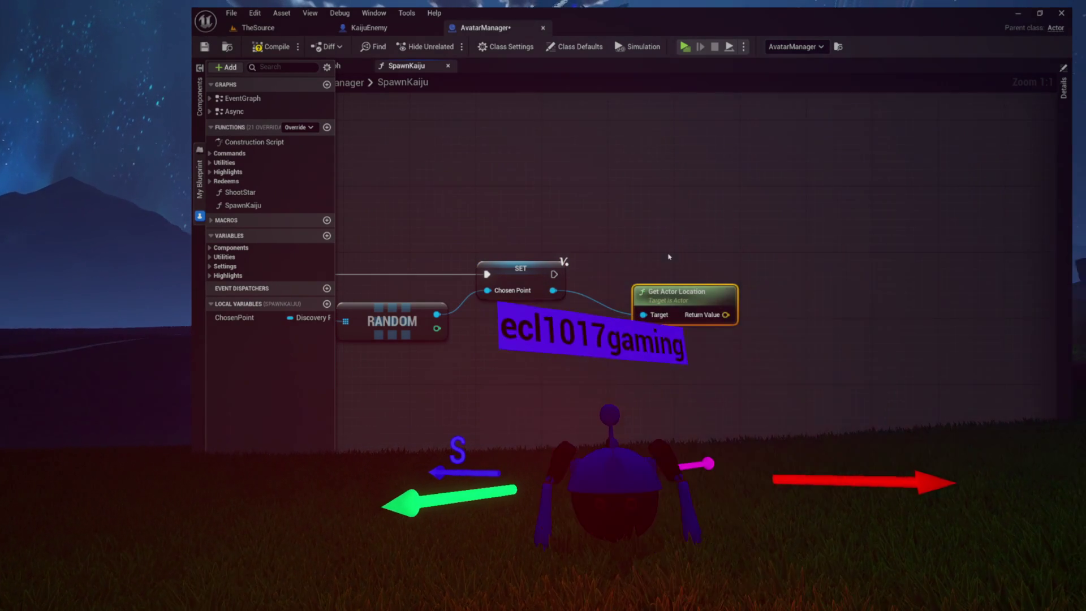
mouse_move(667, 299)
left_mouse_down()
mouse_move(618, 283)
mouse_move(734, 283)
left_mouse_up()
type("add")
left_click(786, 382)
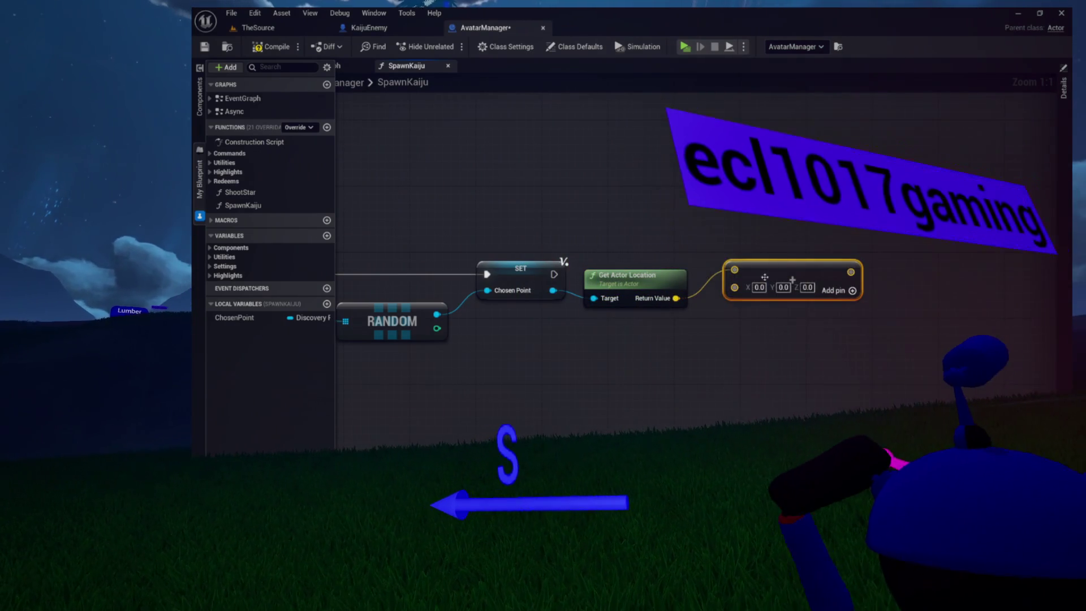
left_click_drag(770, 342, 762, 375)
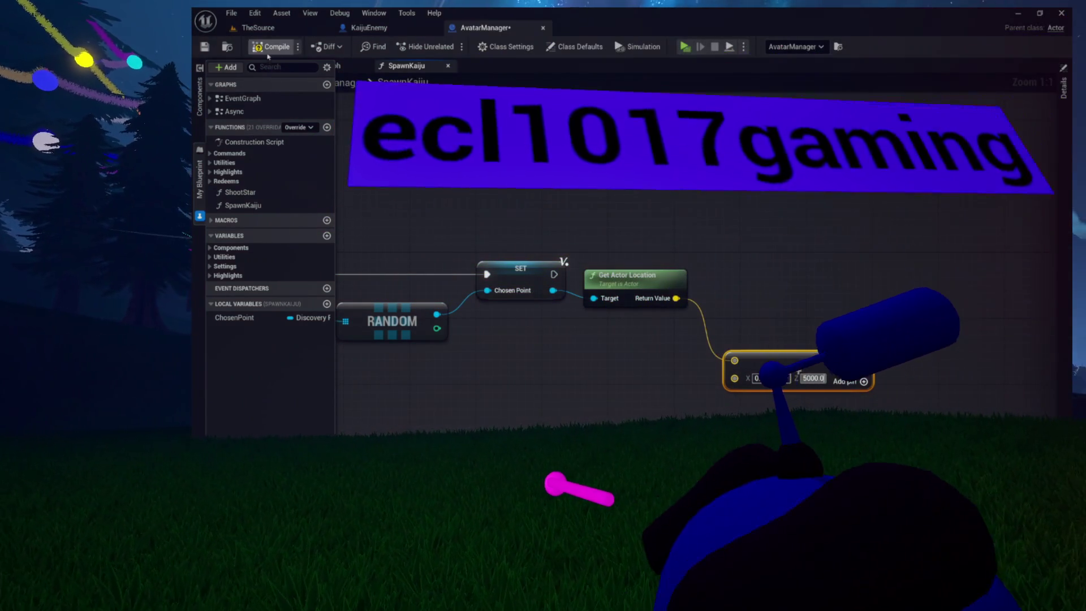
Compile and save the AvatarManager blueprint
key("ctrl+s")
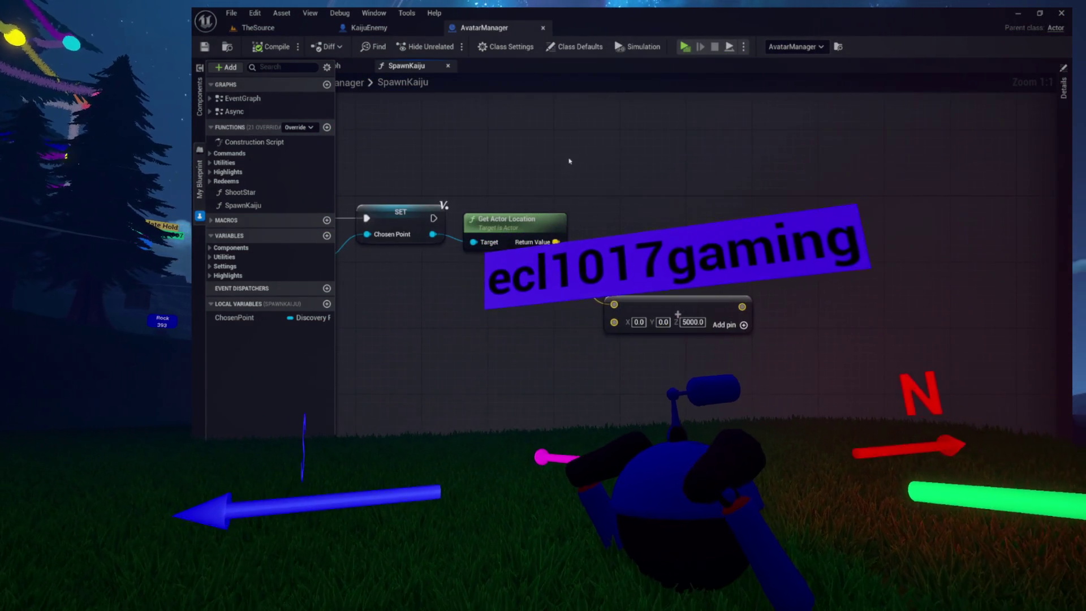
mouse_move(636, 245)
left_mouse_down()
mouse_move(502, 226)
mouse_move(649, 223)
left_mouse_up()
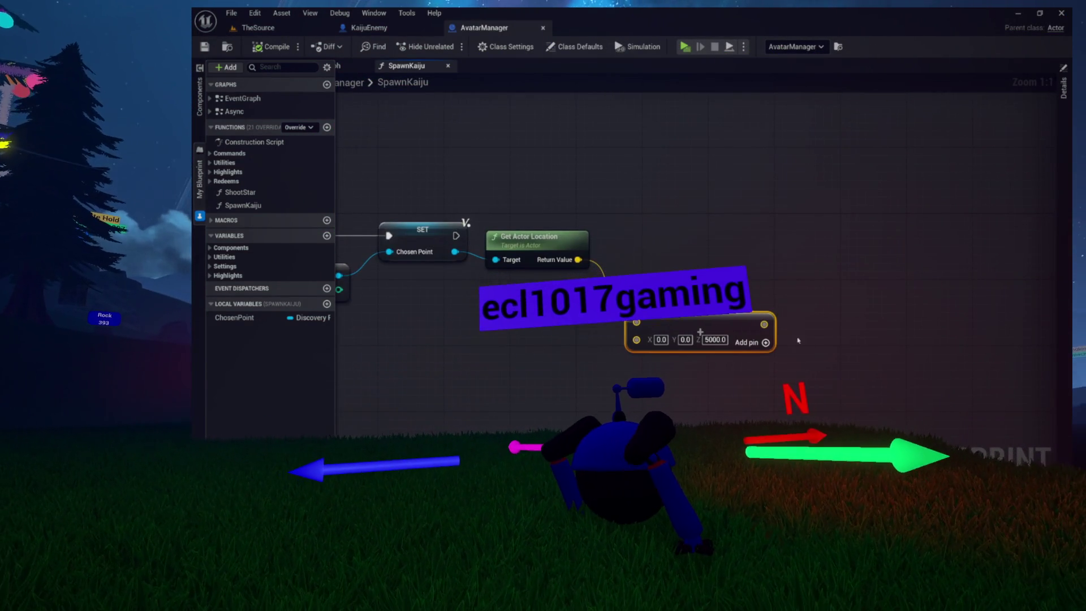
left_click_drag(538, 161, 430, 175)
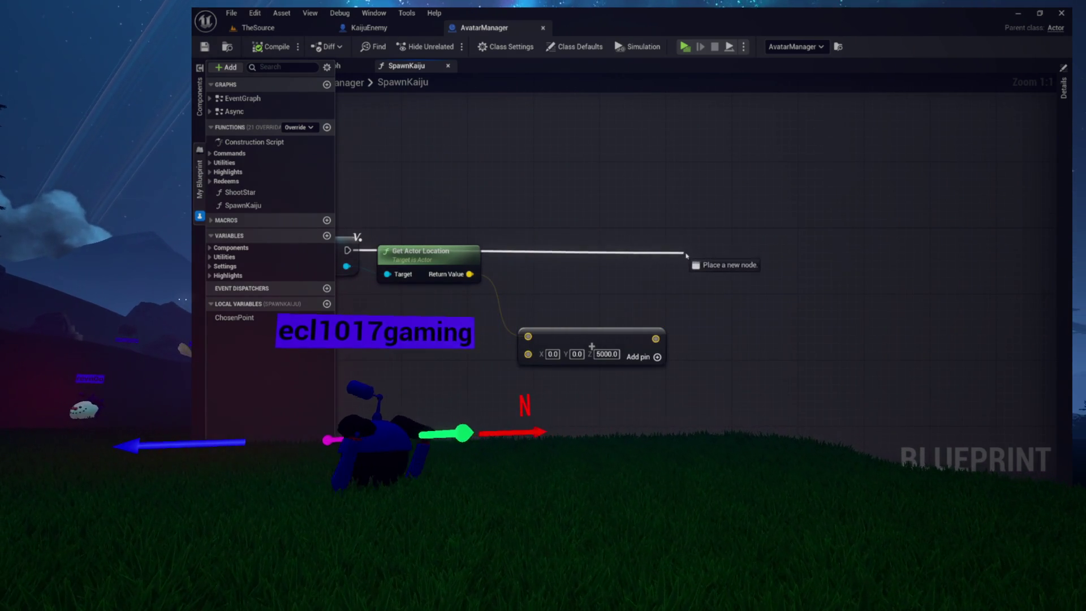
Add a SpawnActor KaijuEnemy node at the offset location with Always Spawn, Ignore Collisions, then compile
left_click_drag(678, 256, 708, 248)
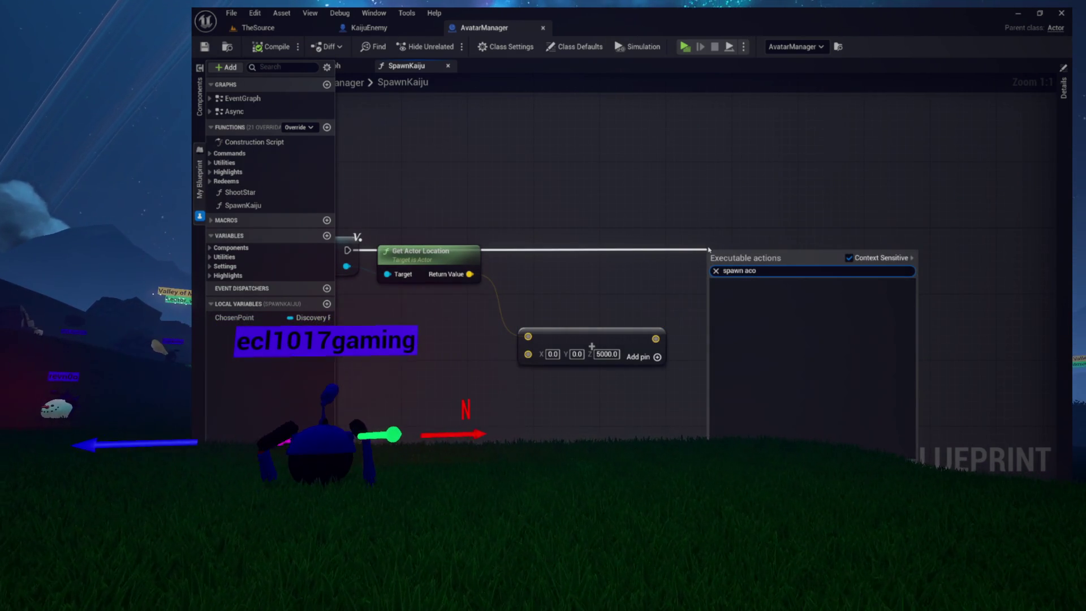
key("Return")
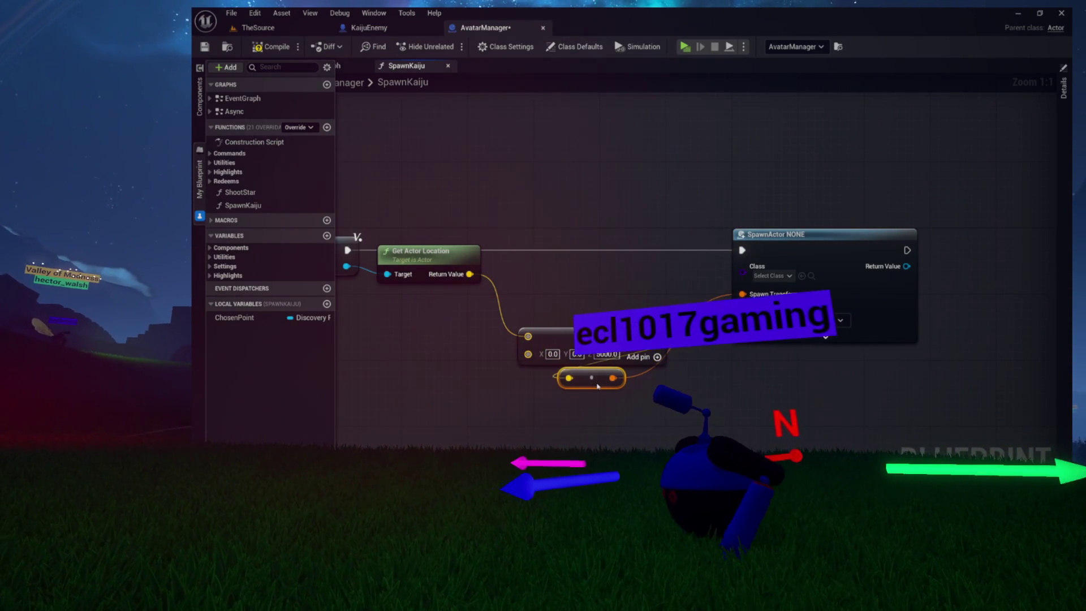
left_click_drag(608, 342, 583, 318)
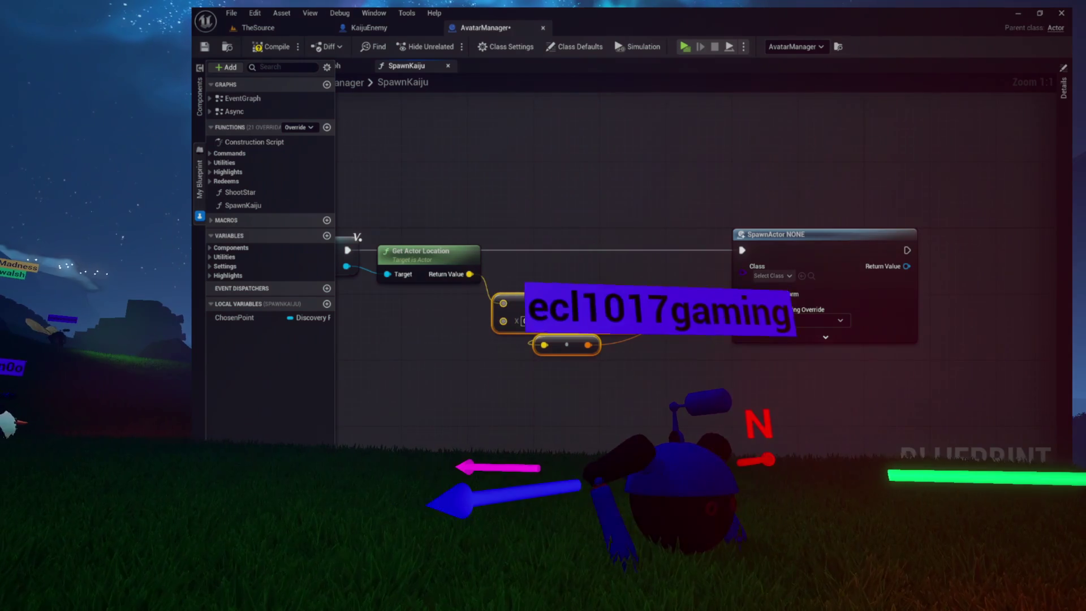
left_click(752, 234)
left_click_drag(752, 234, 685, 234)
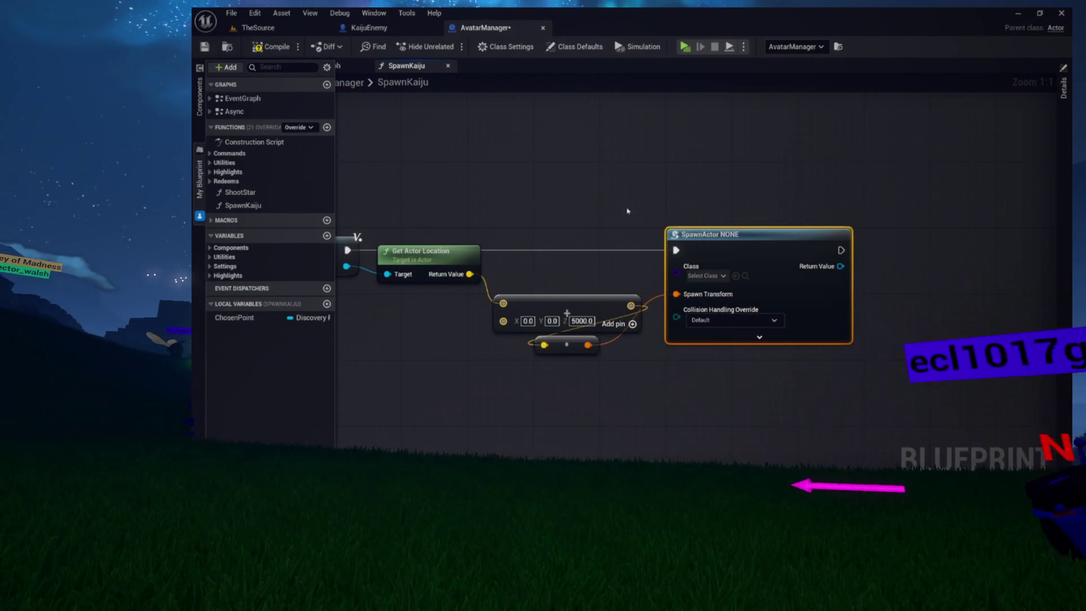
left_click(684, 268)
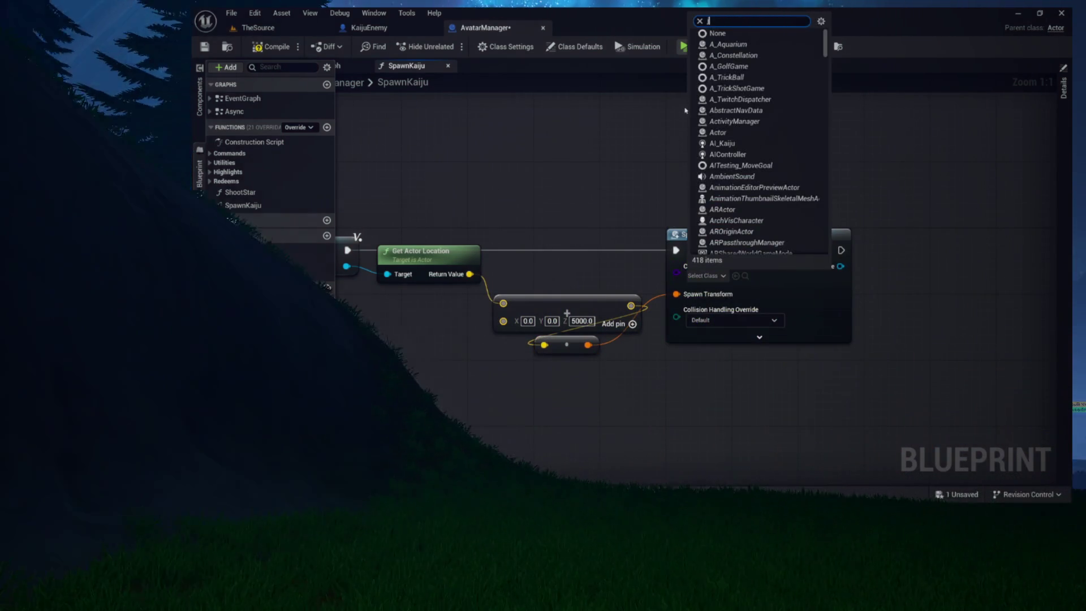
type("kai")
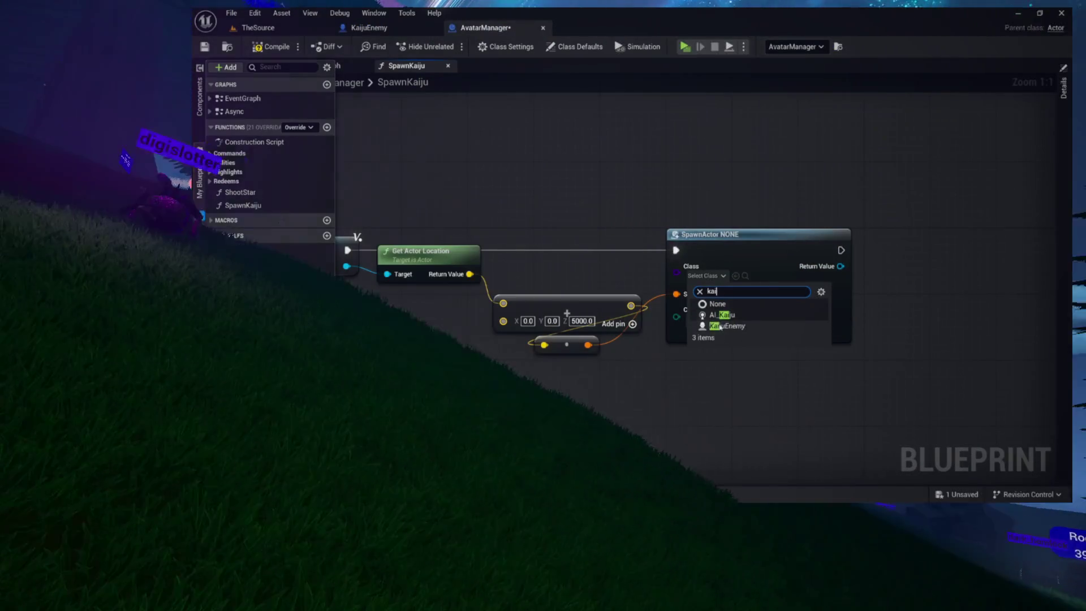
left_click(723, 325)
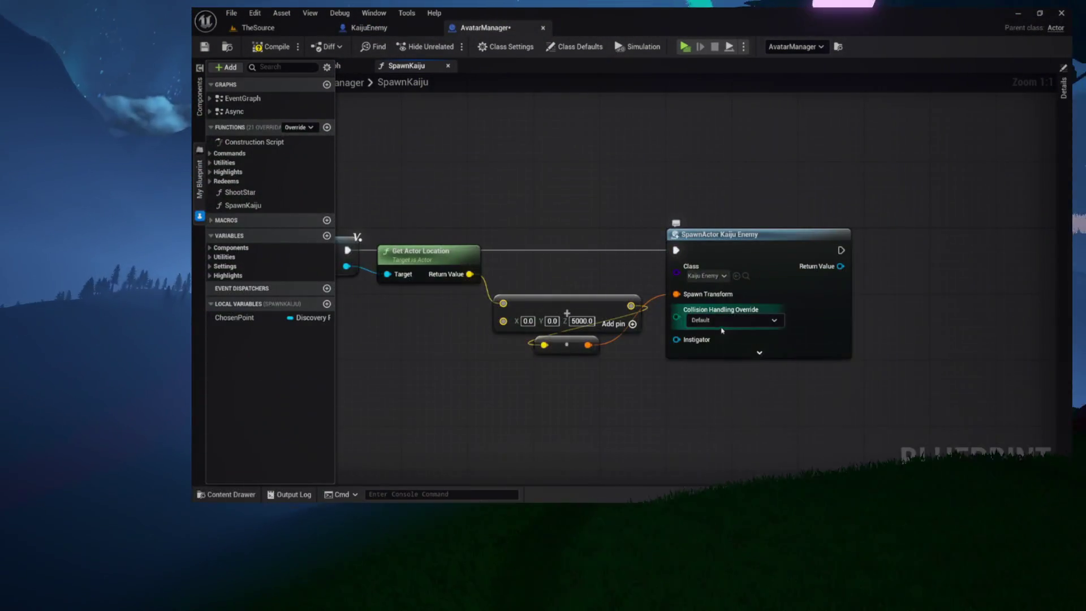
left_click(734, 320)
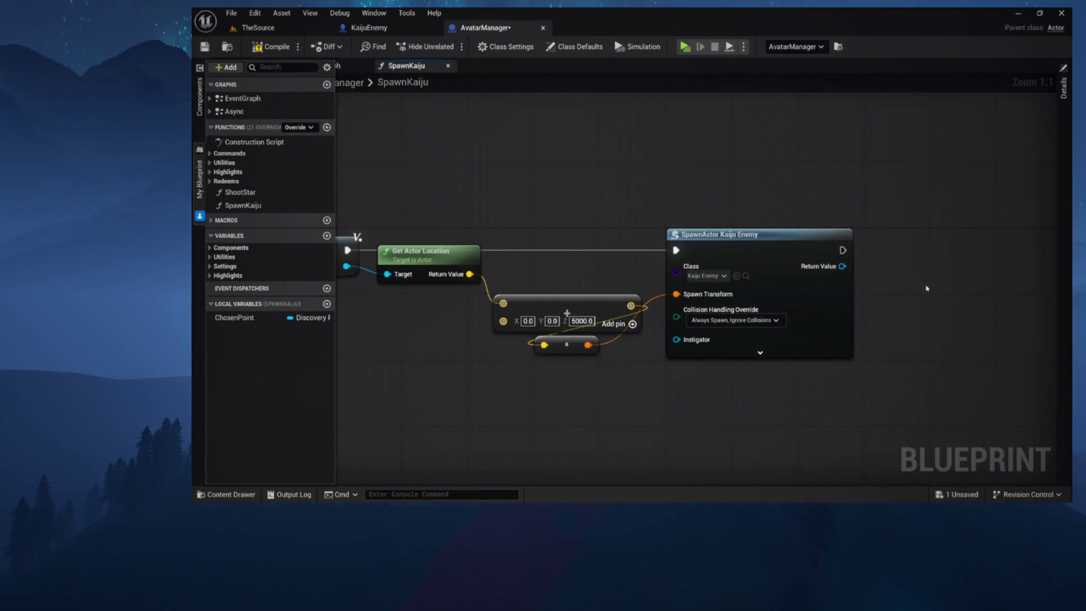
left_click(288, 46)
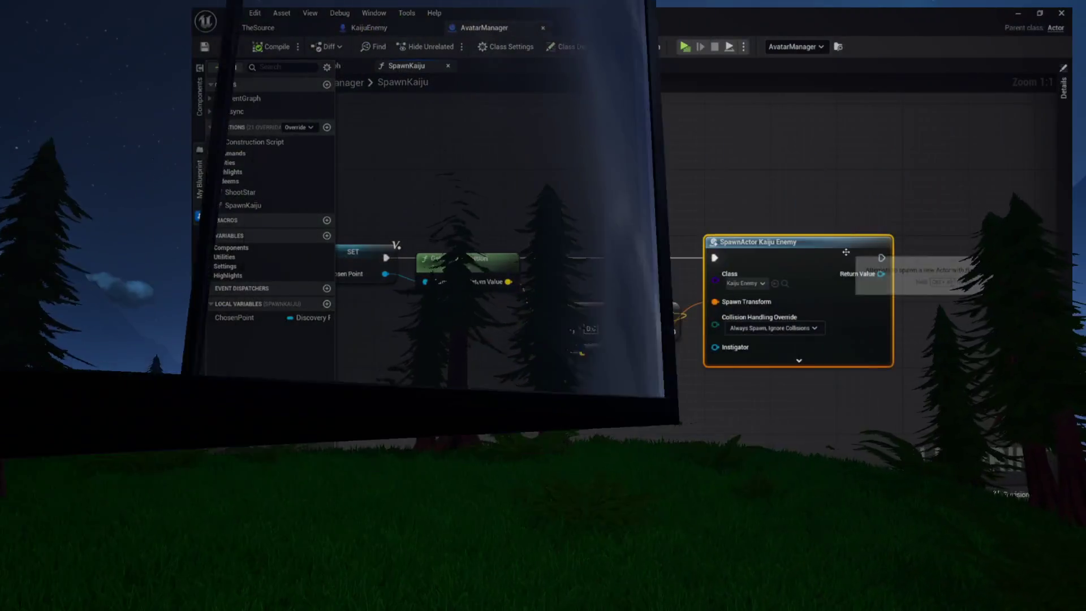
Insert a Print Two Things node after SET with Self plugged into its Actor input
left_click_drag(748, 247, 879, 247)
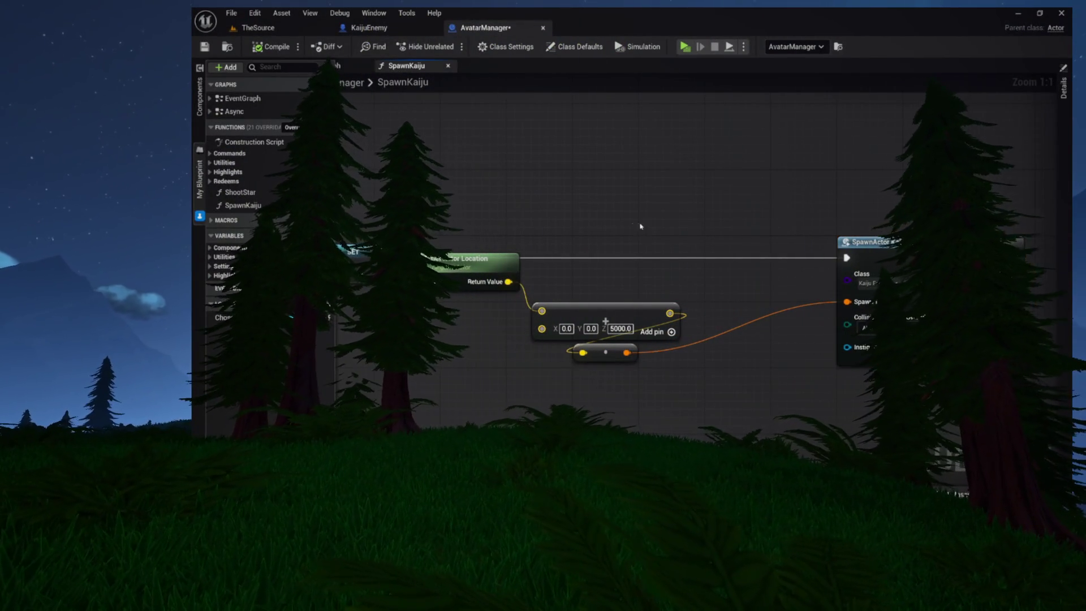
left_click_drag(475, 258, 475, 308)
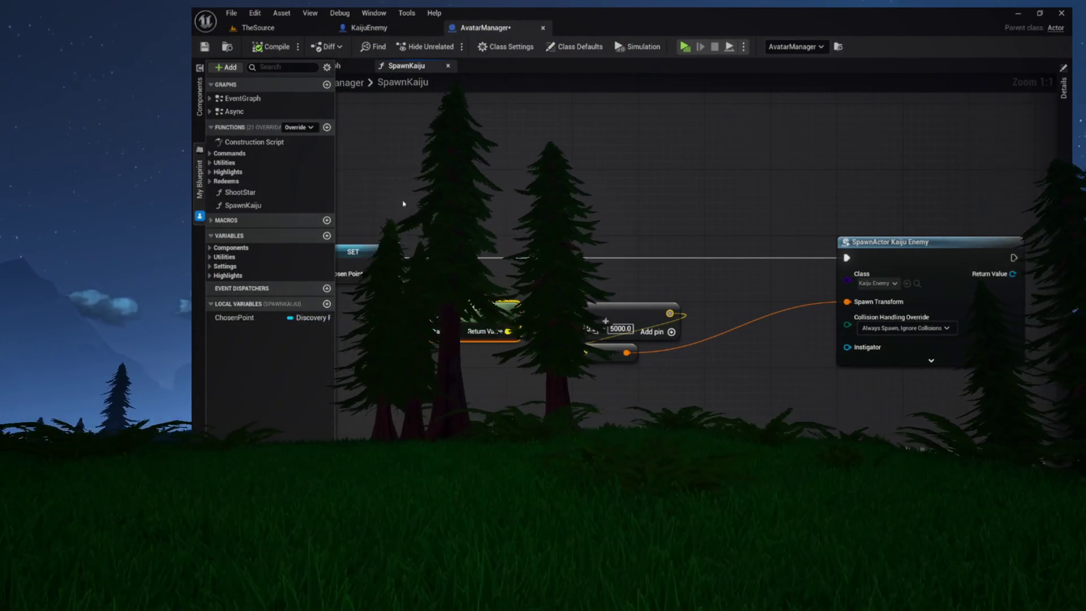
left_click_drag(397, 245, 457, 94)
type("printa")
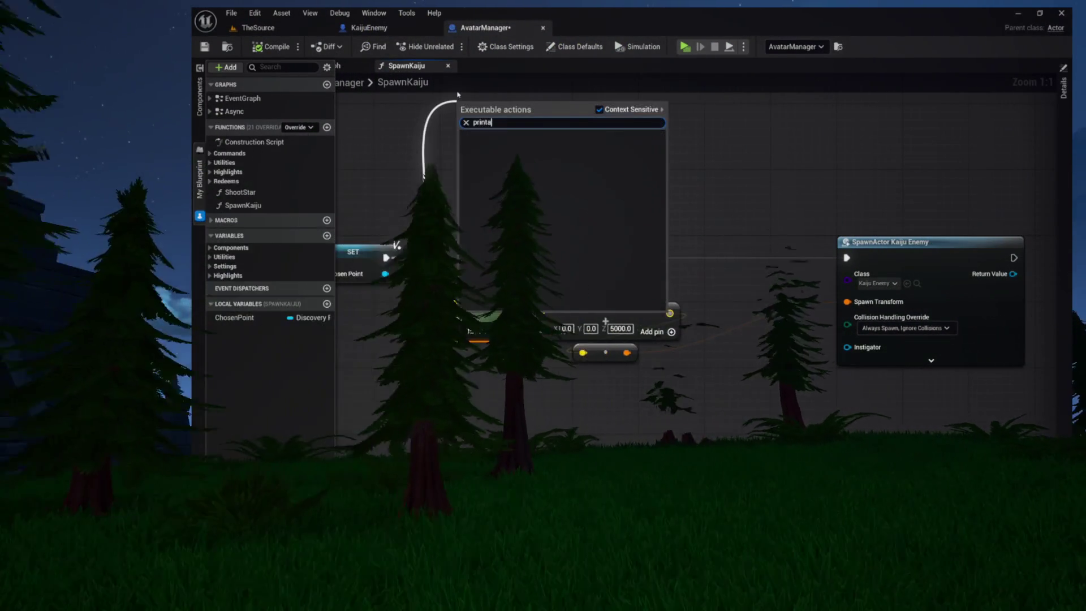
key("Return")
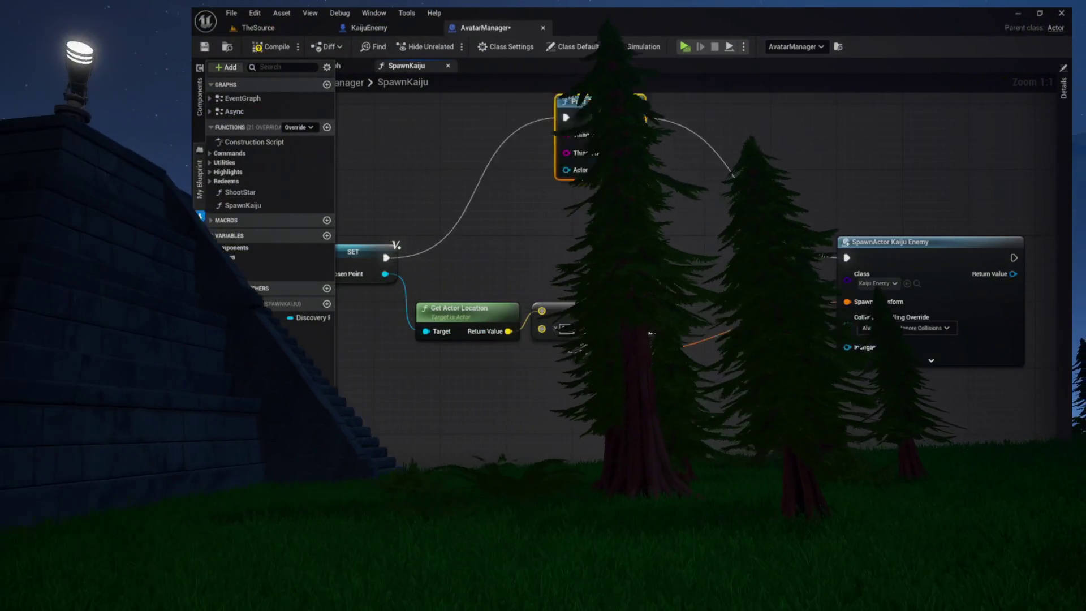
left_click_drag(549, 135, 425, 138)
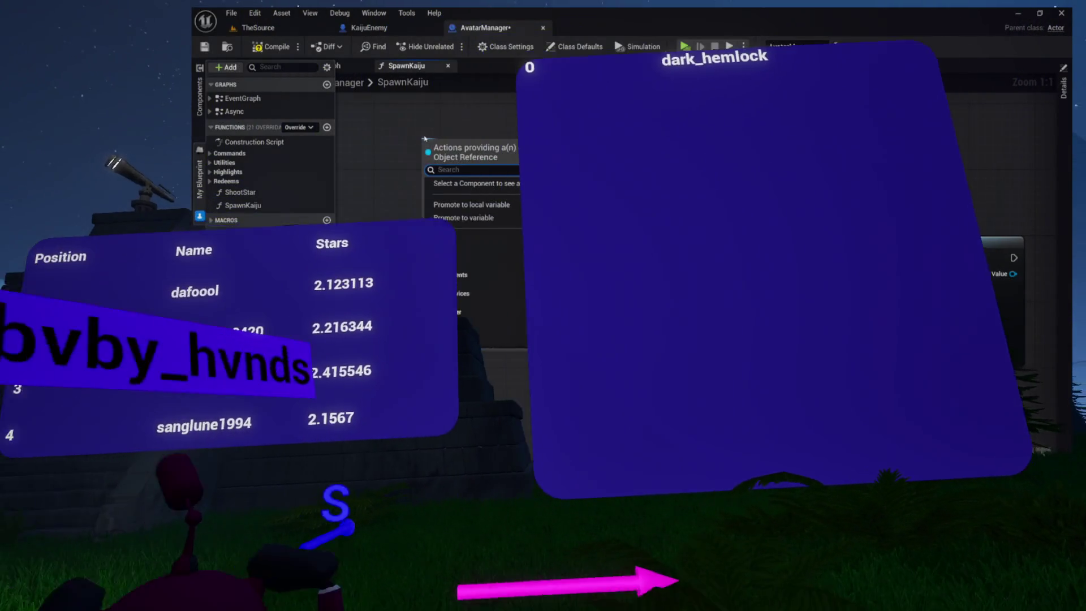
type("self")
key("Return")
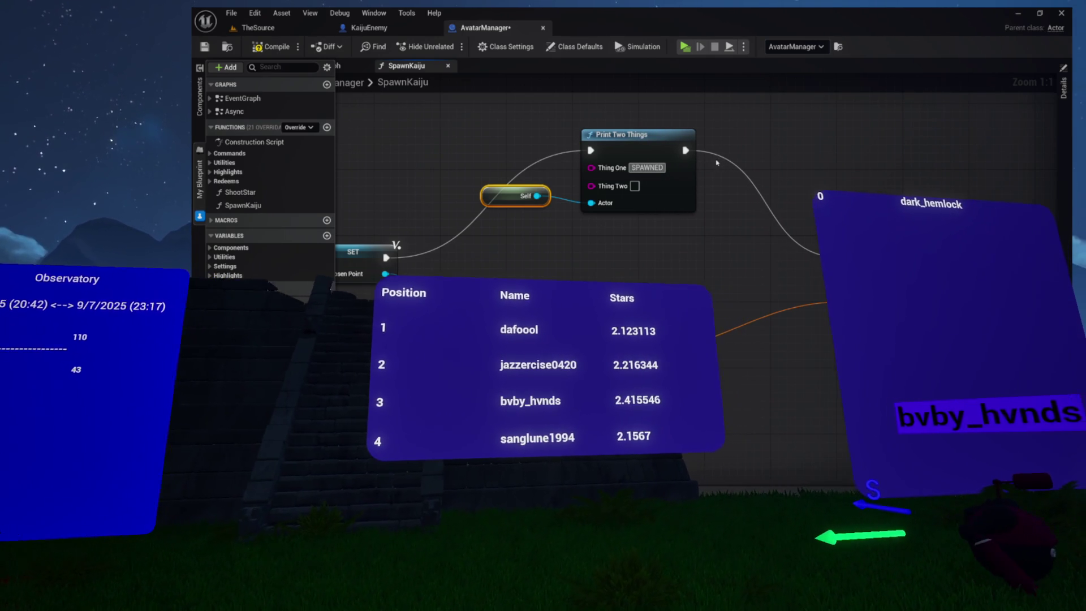
Set Print Two Things' Thing One text to 'TERRY HAS INVADED'
right_click(716, 163)
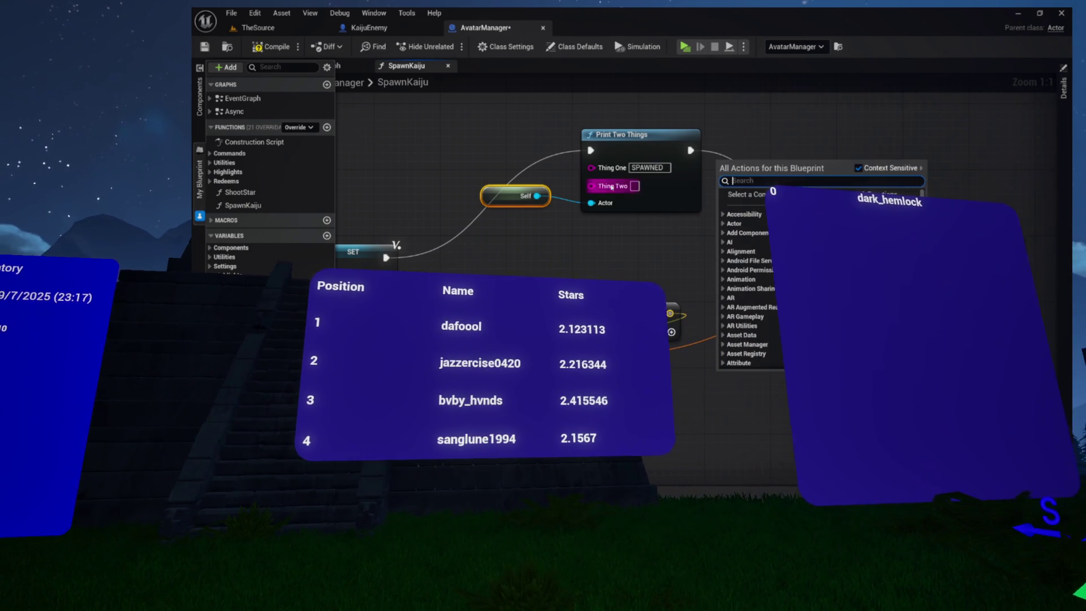
key("Escape")
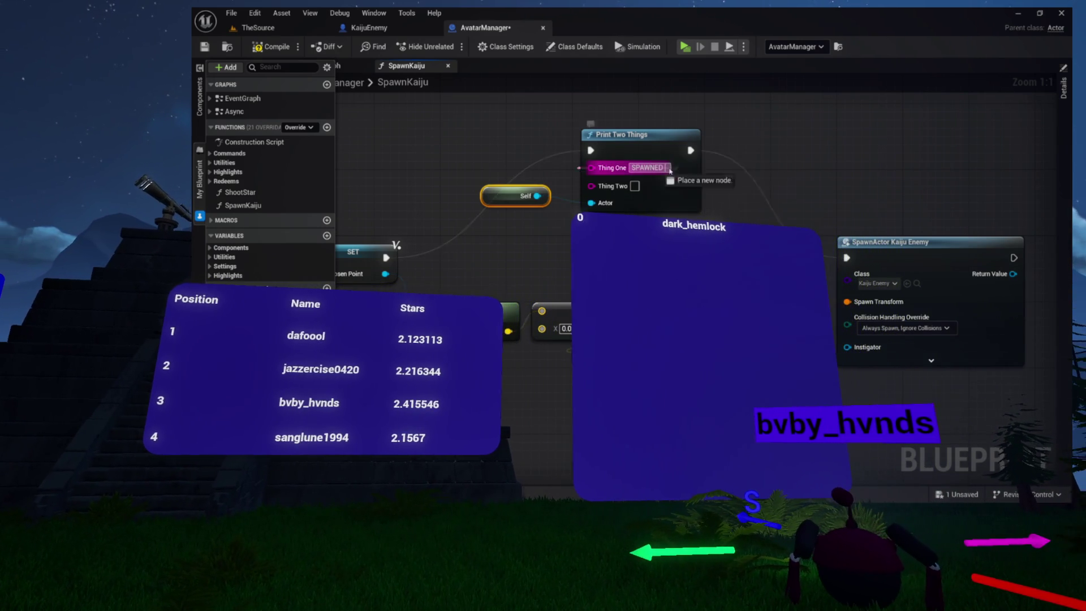
type("ERRY")
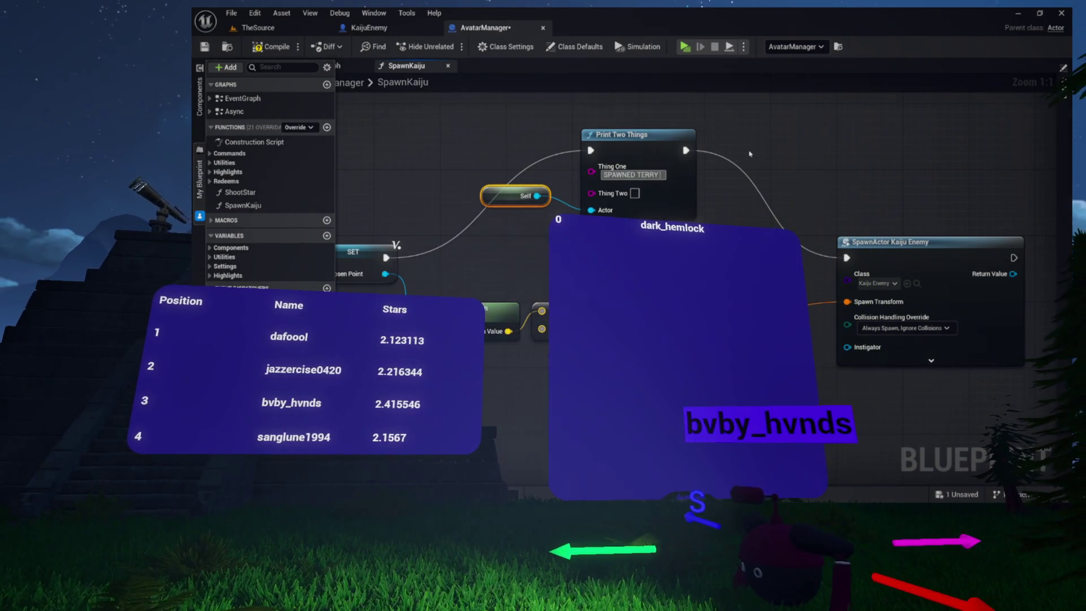
type("TERRY HAS IN")
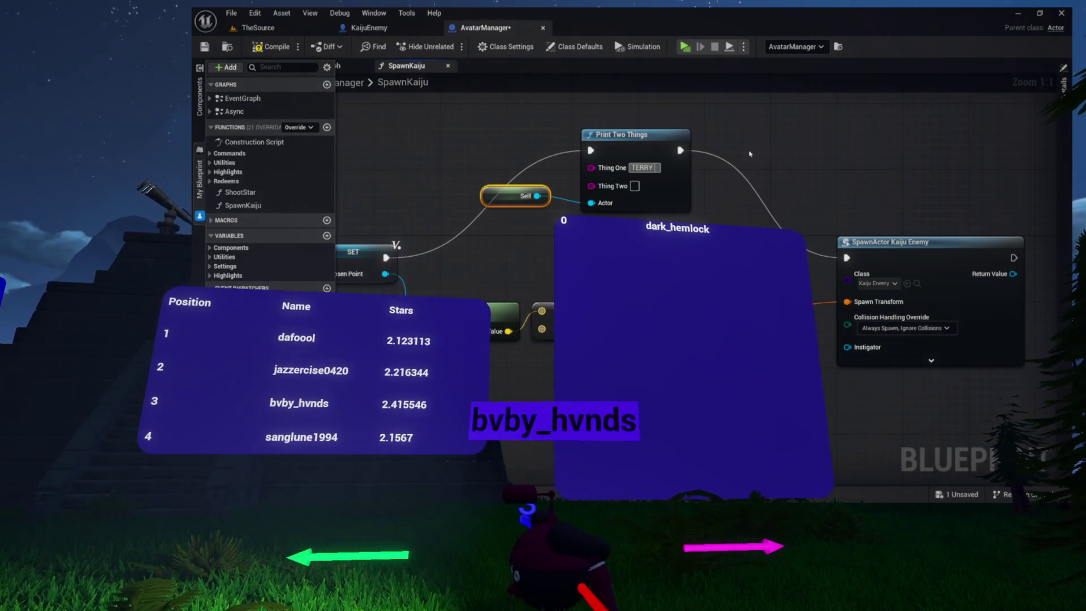
type("VADED")
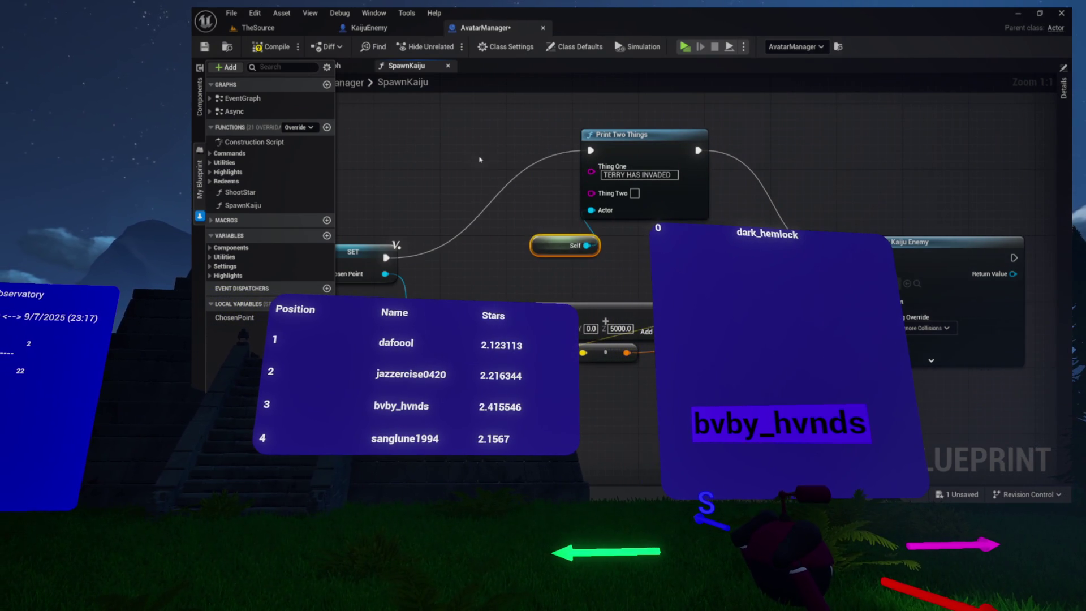
left_click_drag(557, 187, 658, 189)
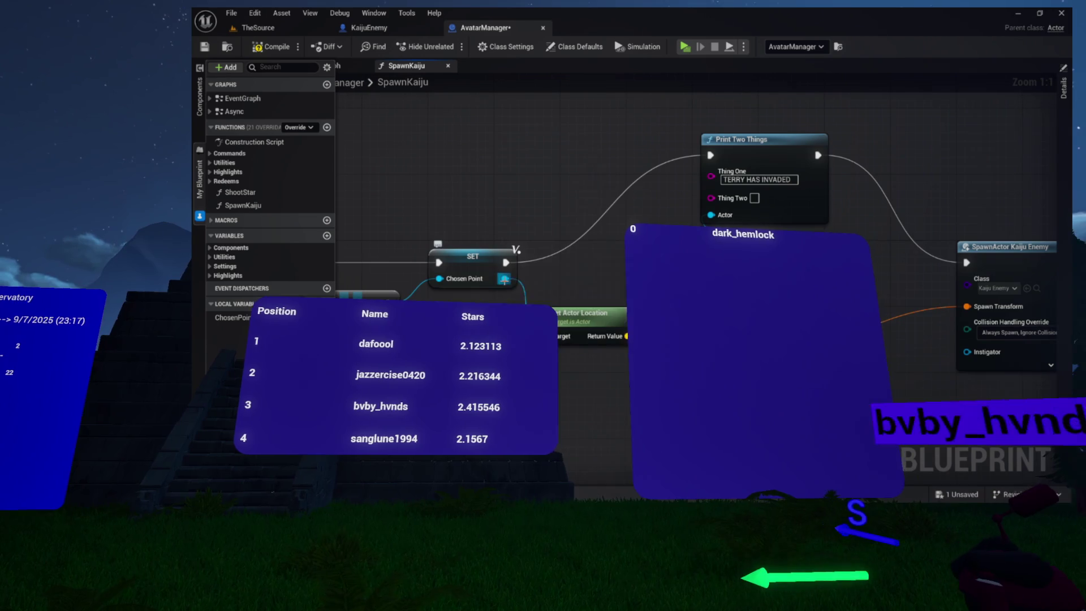
left_click_drag(582, 191, 578, 160)
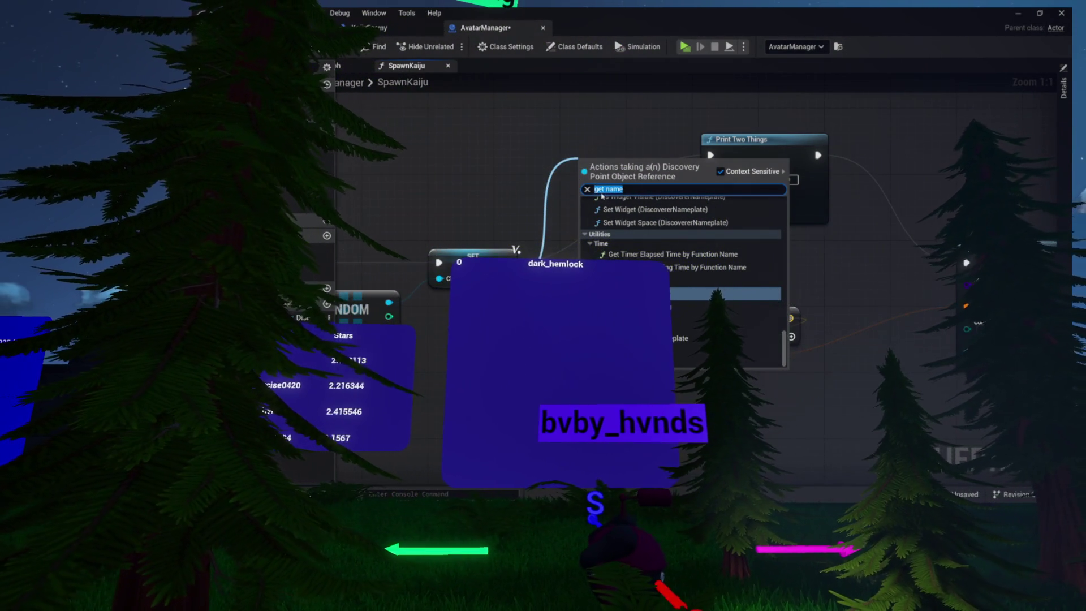
Search Chosen Point's actions for 'name', collapsing the Collision, Components, Editor, HLOD, Physics and Time categories
type("name")
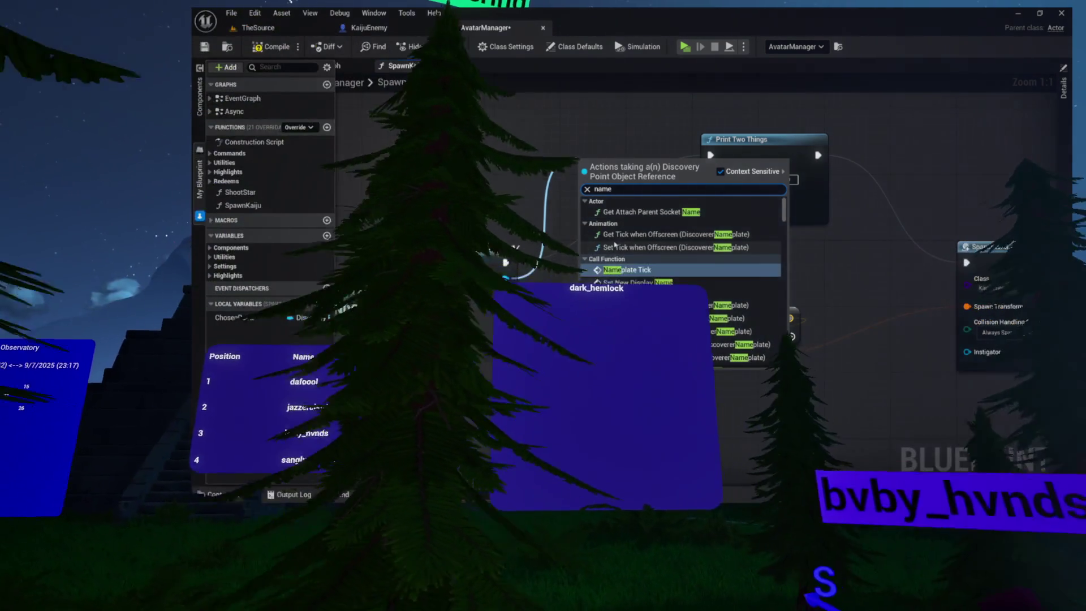
scroll(614, 247, "down", 5)
scroll(611, 242, "up", 5)
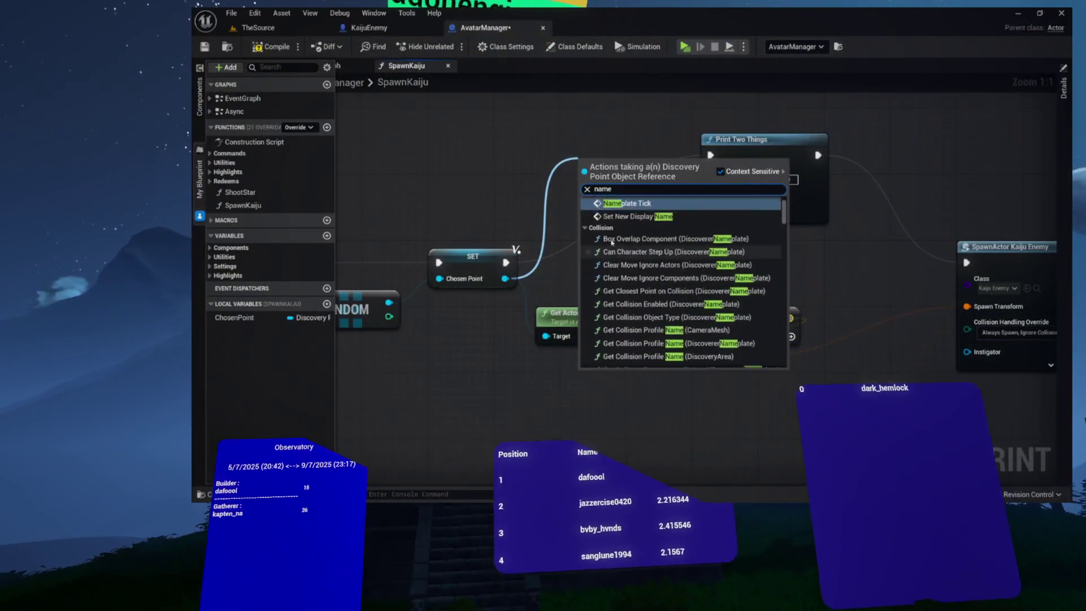
left_click(584, 244)
left_click(585, 253)
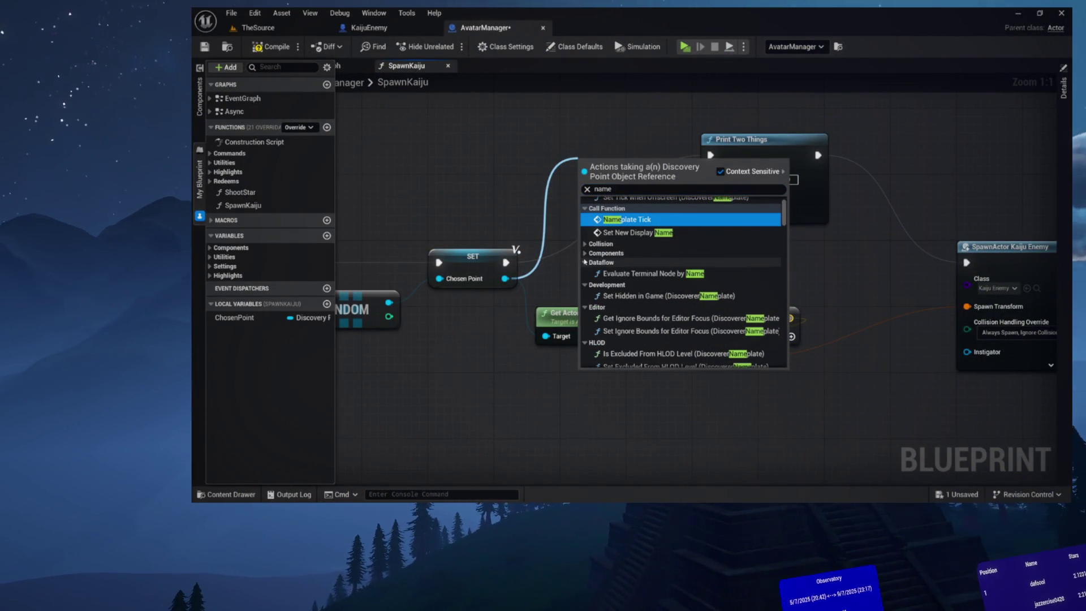
left_click(584, 281)
left_click(584, 290)
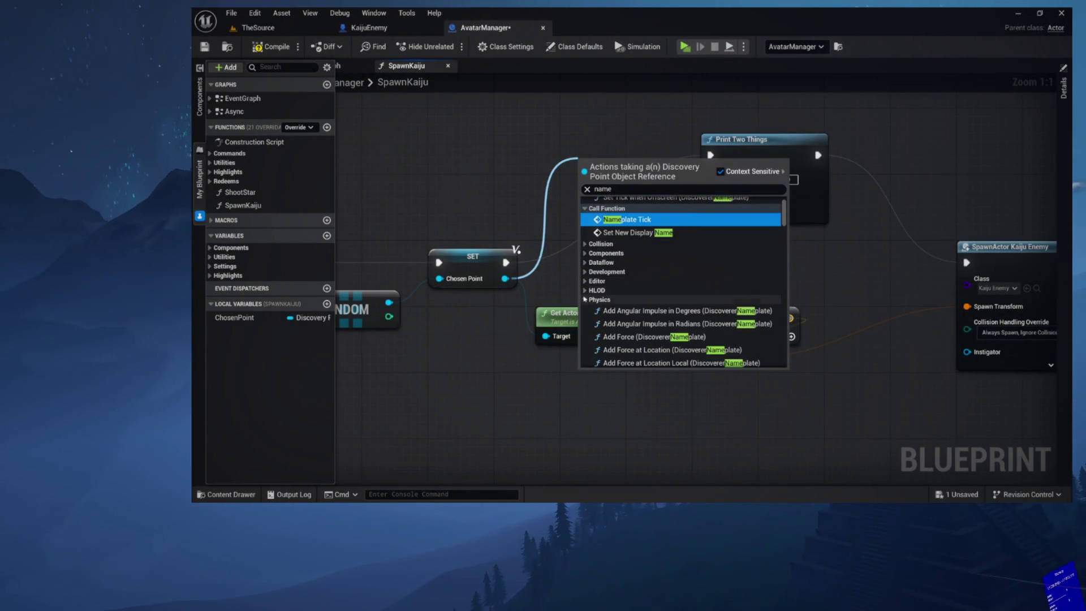
left_click(585, 300)
left_click(584, 309)
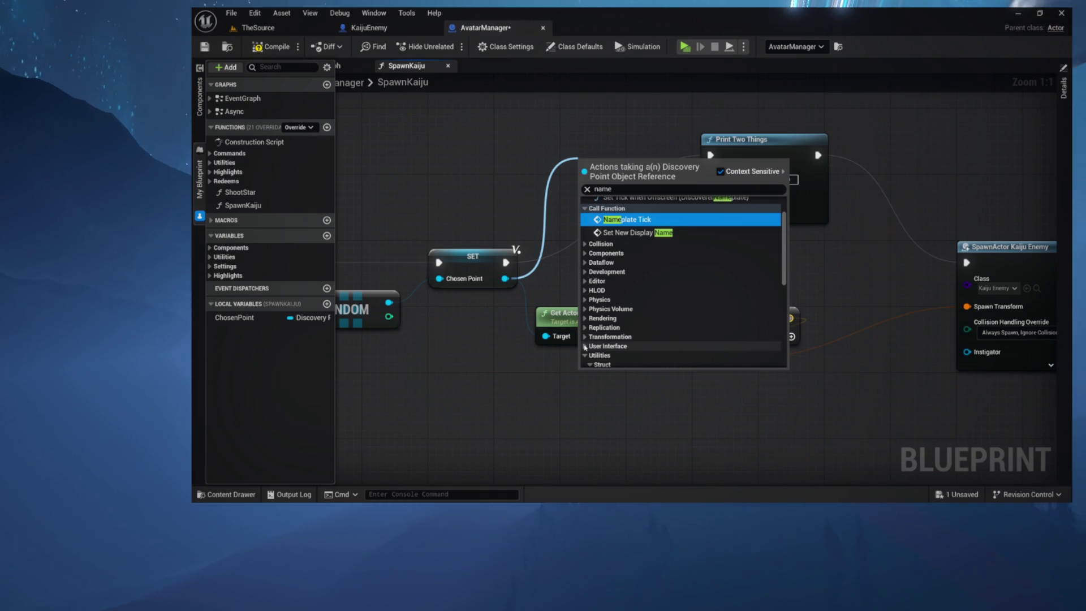
scroll(587, 328, "down", 6)
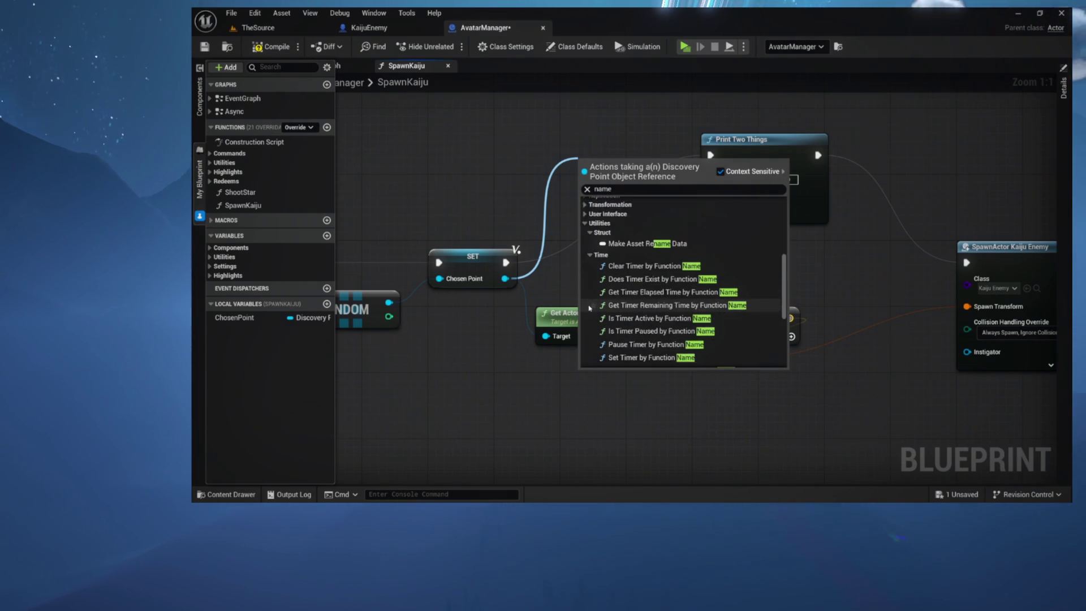
left_click(589, 205)
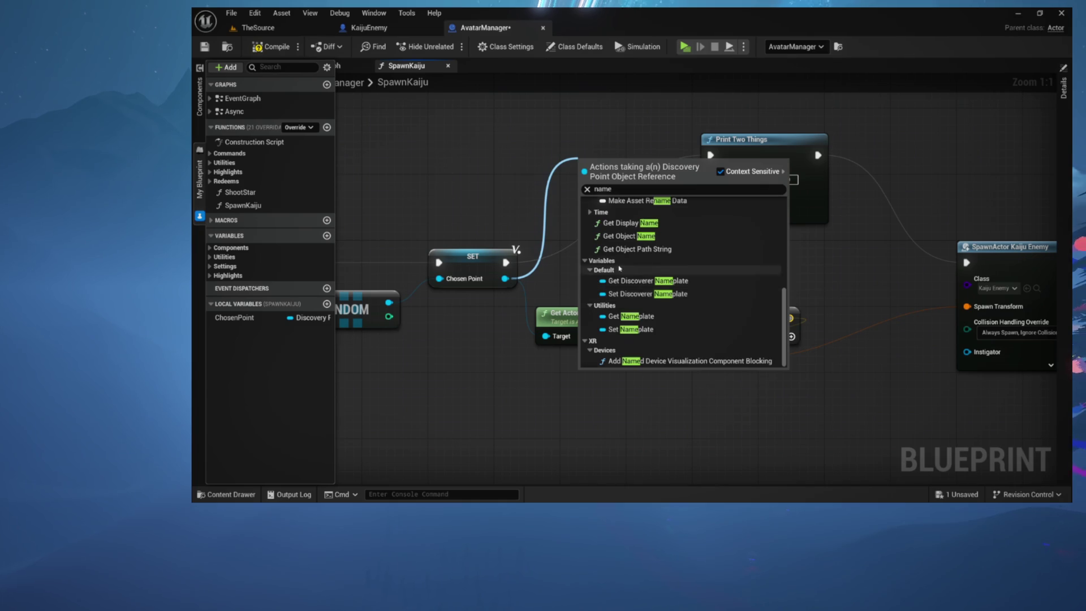
scroll(623, 268, "up", 10)
Add a Set New Display Name node for the Discovery Point above the spawn chain
left_click(637, 283)
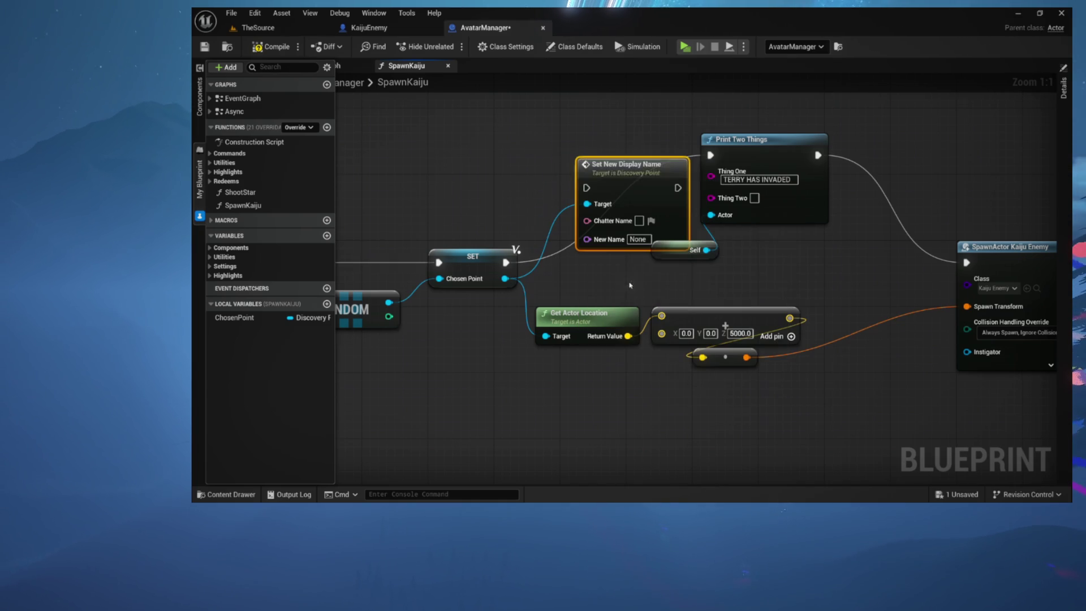
left_click_drag(631, 164, 575, 135)
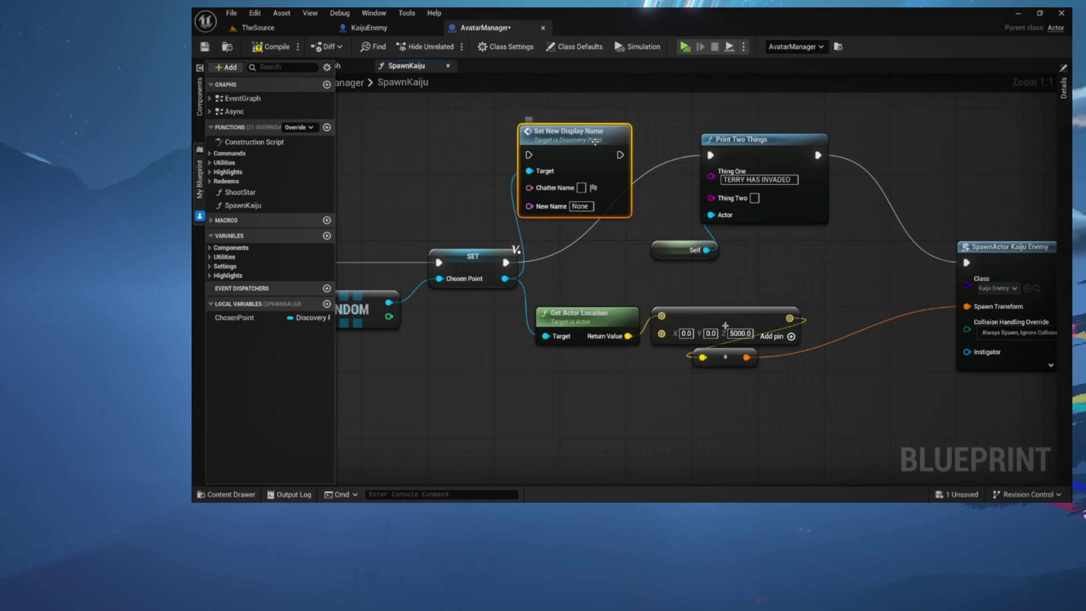
double_click(575, 135)
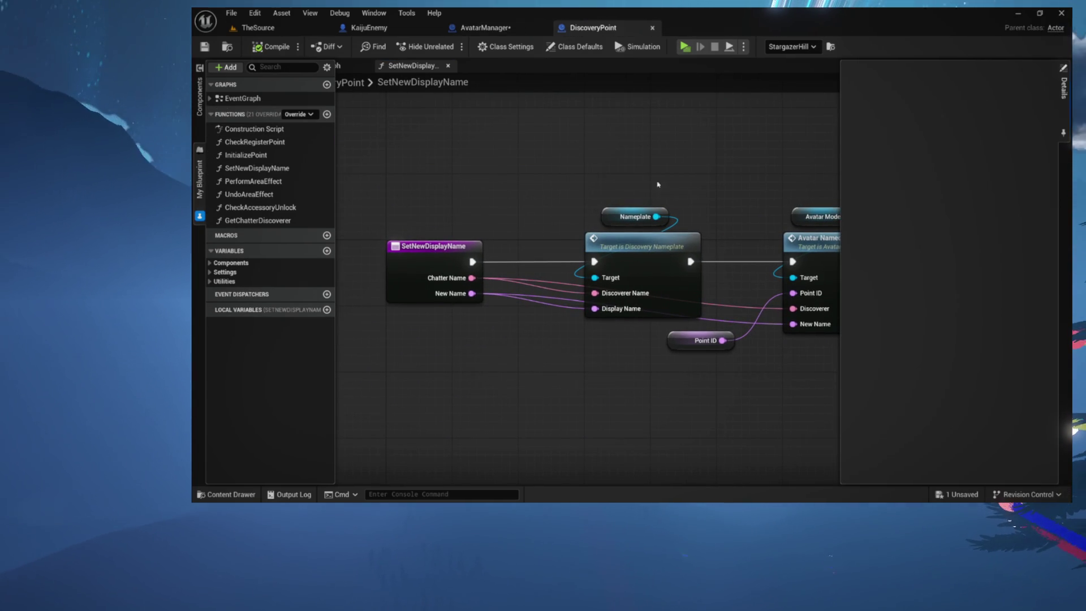
In DiscoveryPoint's SetNewDisplayName graph, locate the Set Name call and open the nameplate's function
left_click(586, 233)
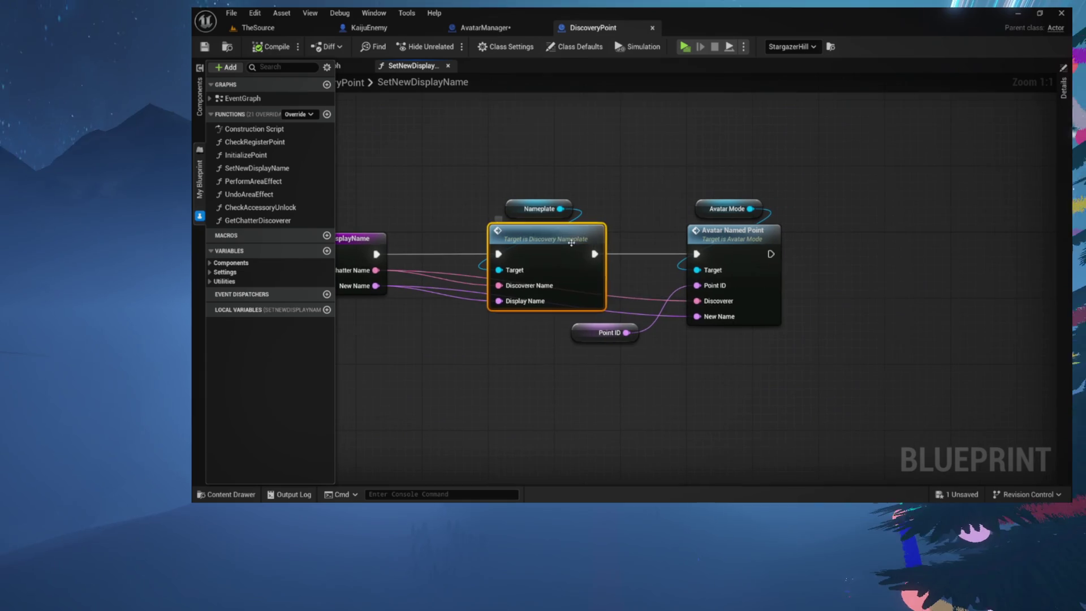
scroll(528, 236, "up", 7)
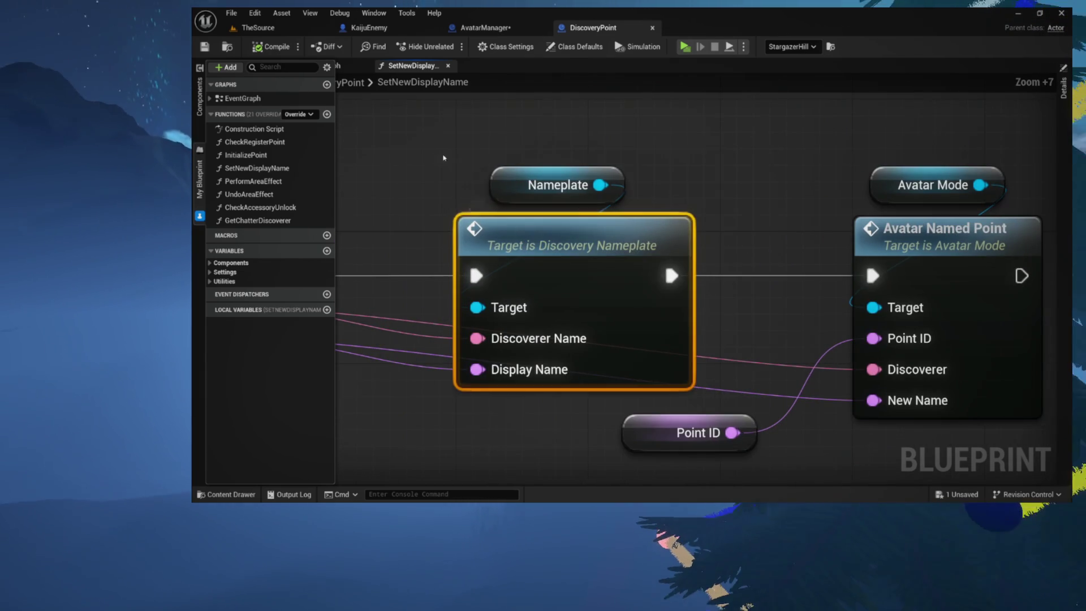
left_click_drag(449, 163, 596, 256)
left_click(727, 206)
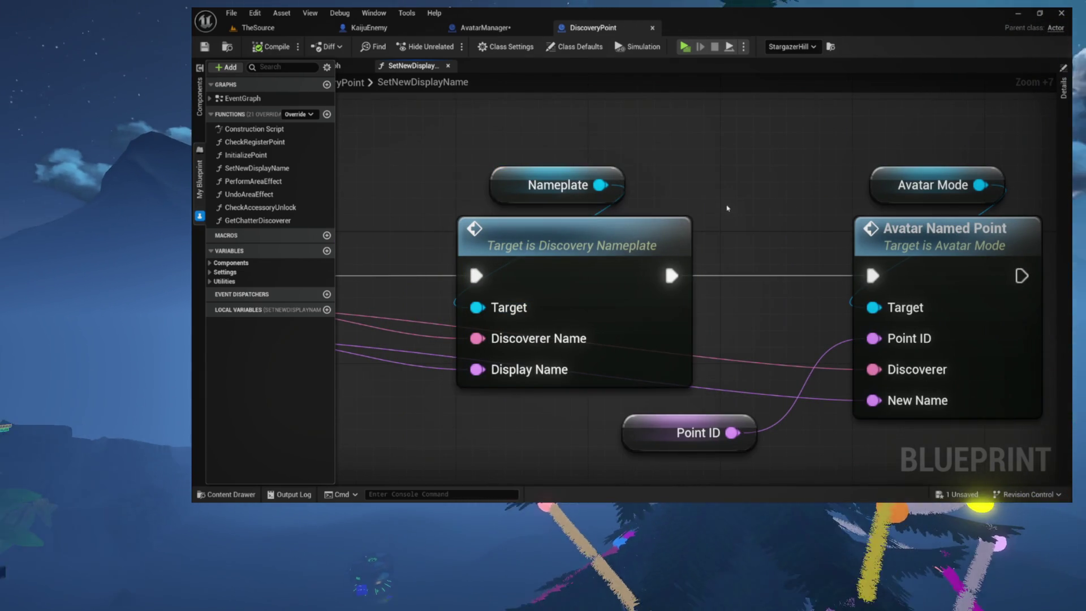
left_click(683, 217)
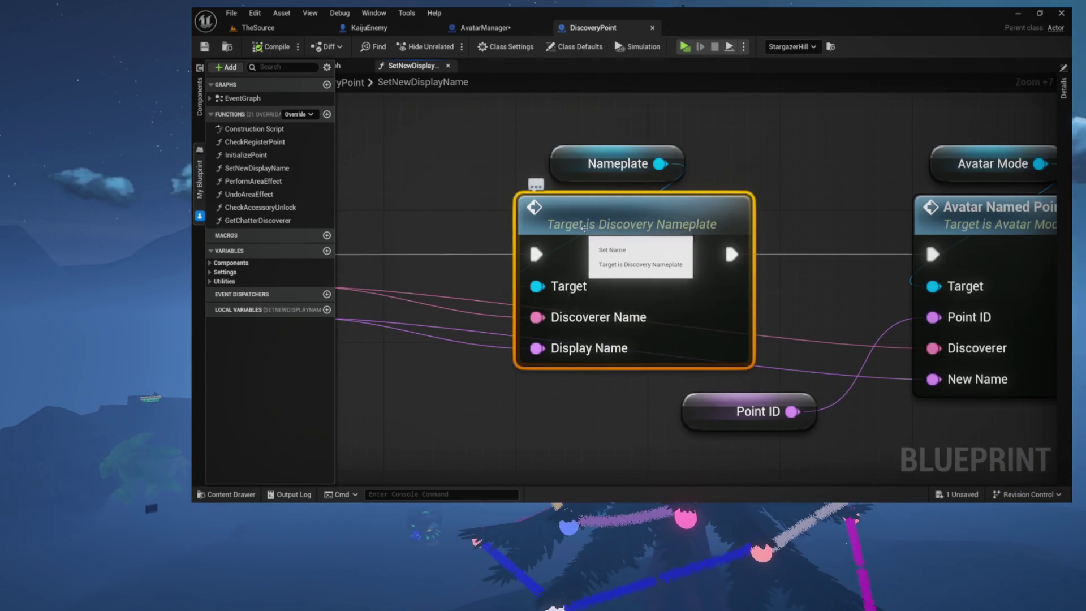
double_click(552, 232)
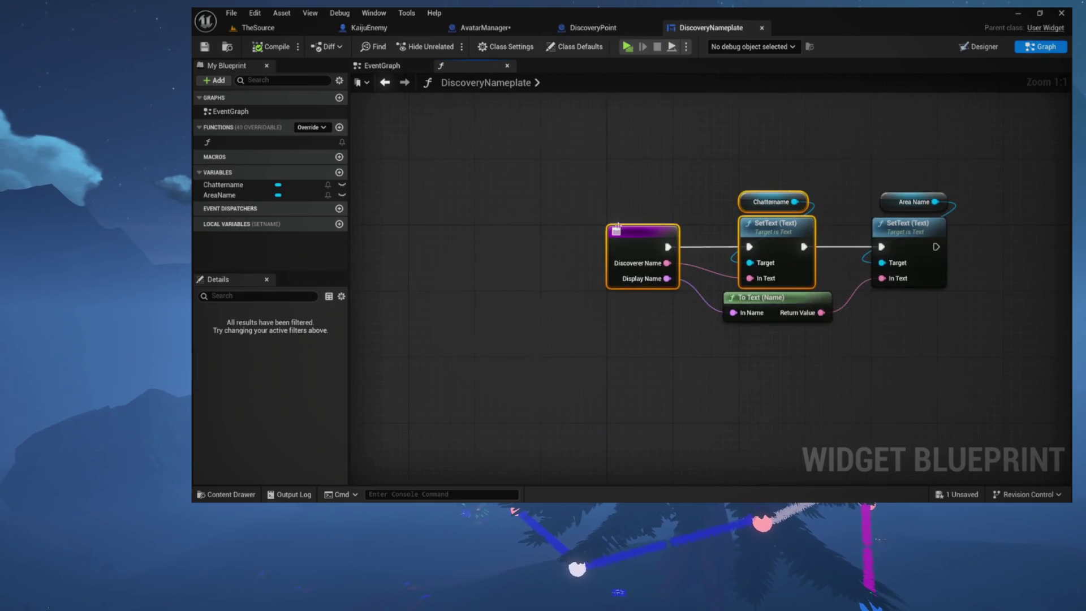
Rename the DiscoveryNameplate name function to SetNewDisplayName, then to SetNametagName
scroll(509, 231, "up", 7)
mouse_move(585, 165)
left_mouse_down()
mouse_move(674, 377)
mouse_move(642, 387)
left_mouse_up()
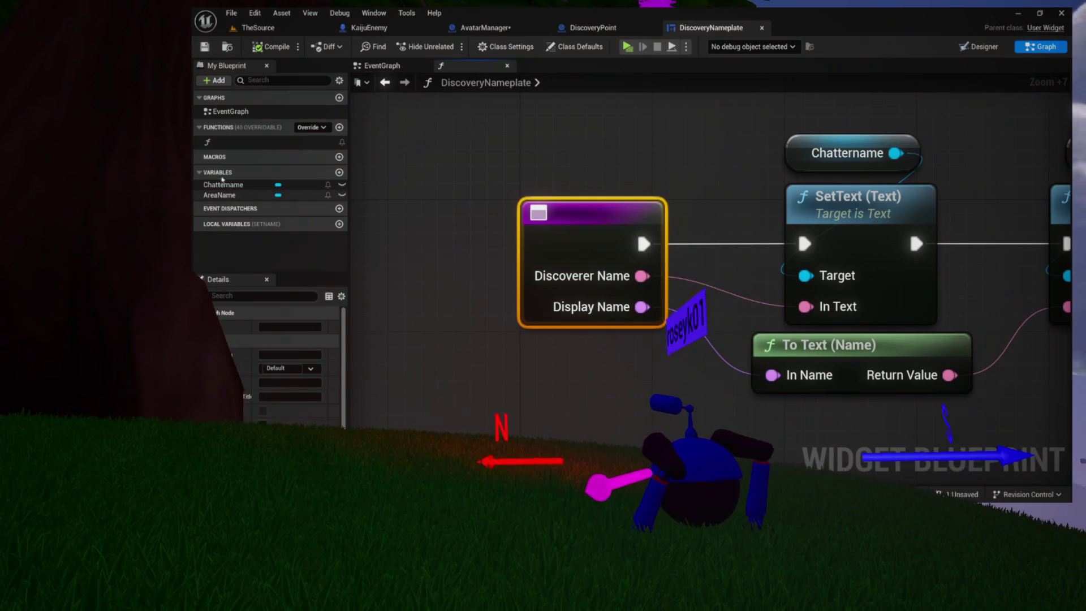
left_click(231, 144)
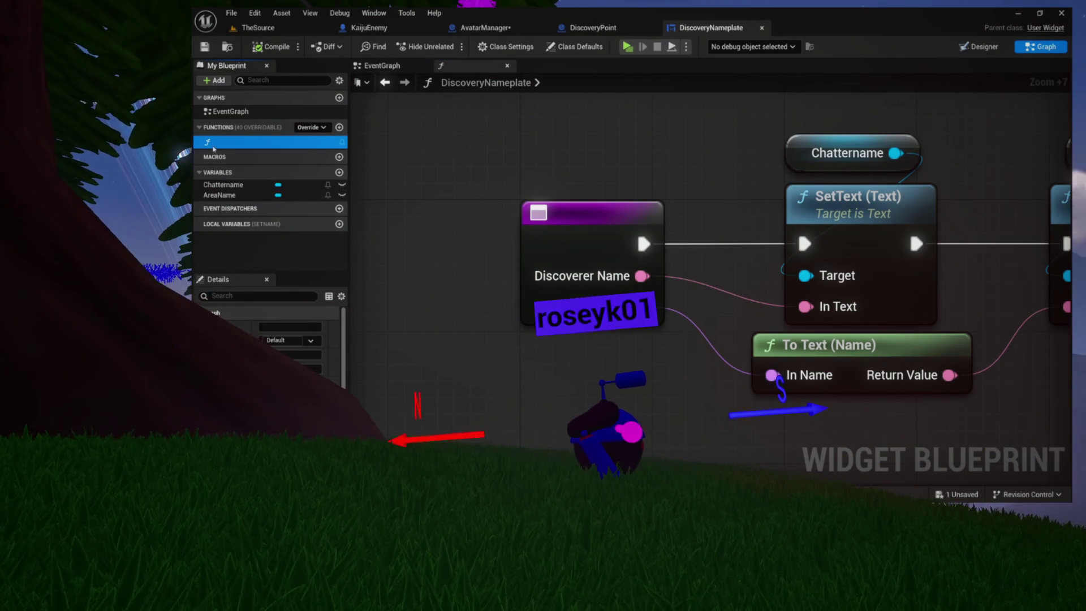
left_click(262, 143)
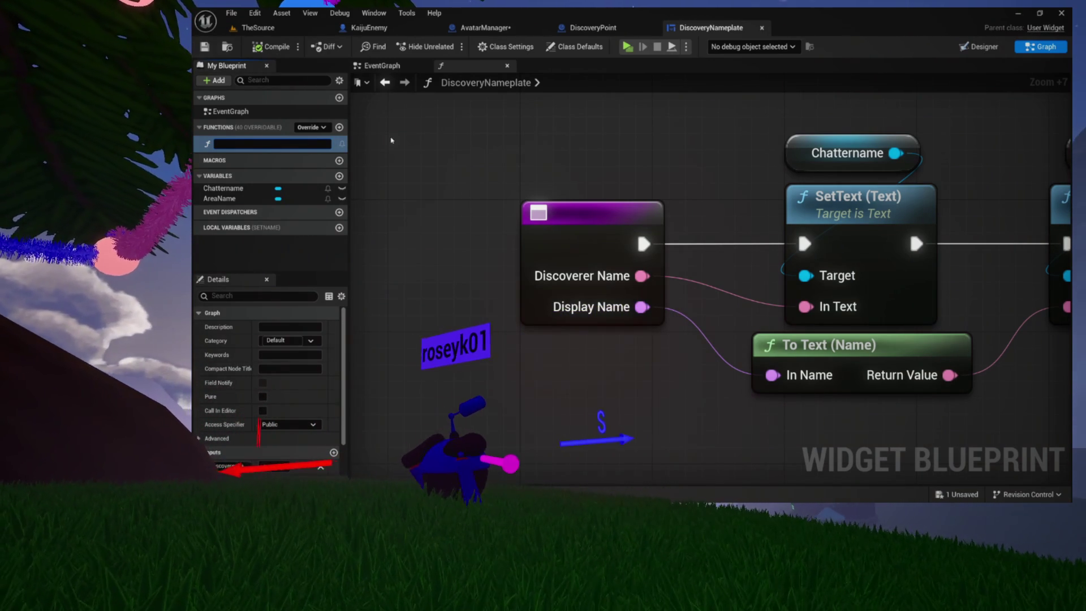
type("SetDisplayName")
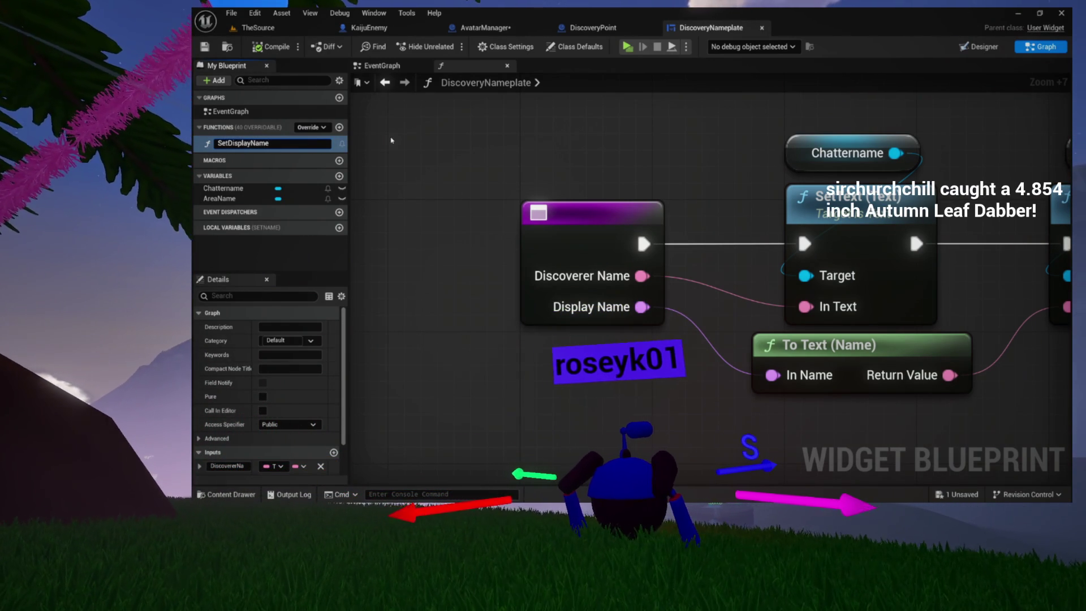
key("Left")
key("Left")
key("Left")
type("New")
key("Return")
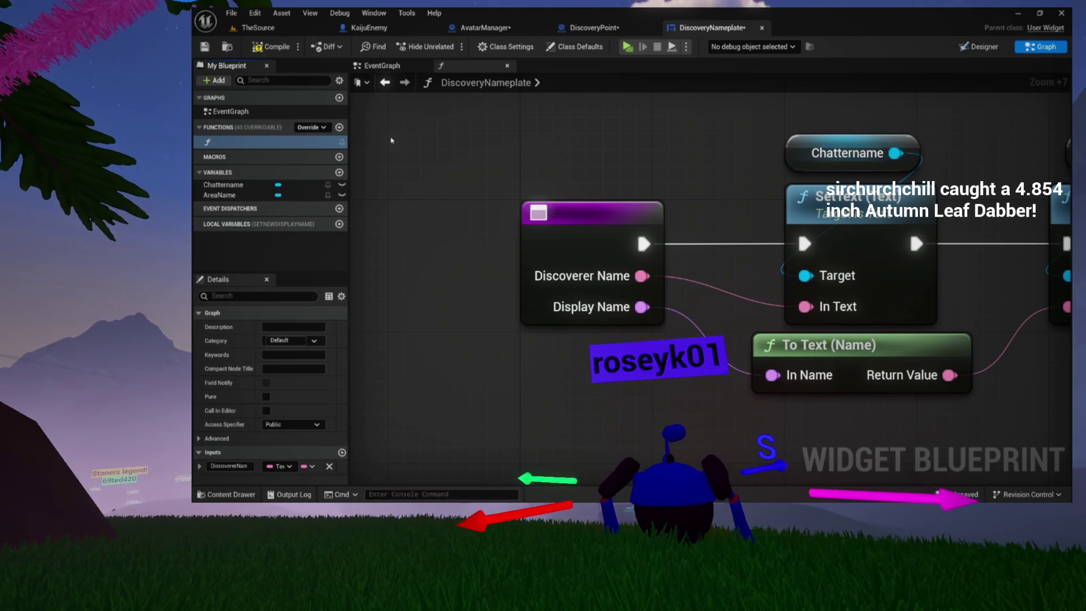
key("F2")
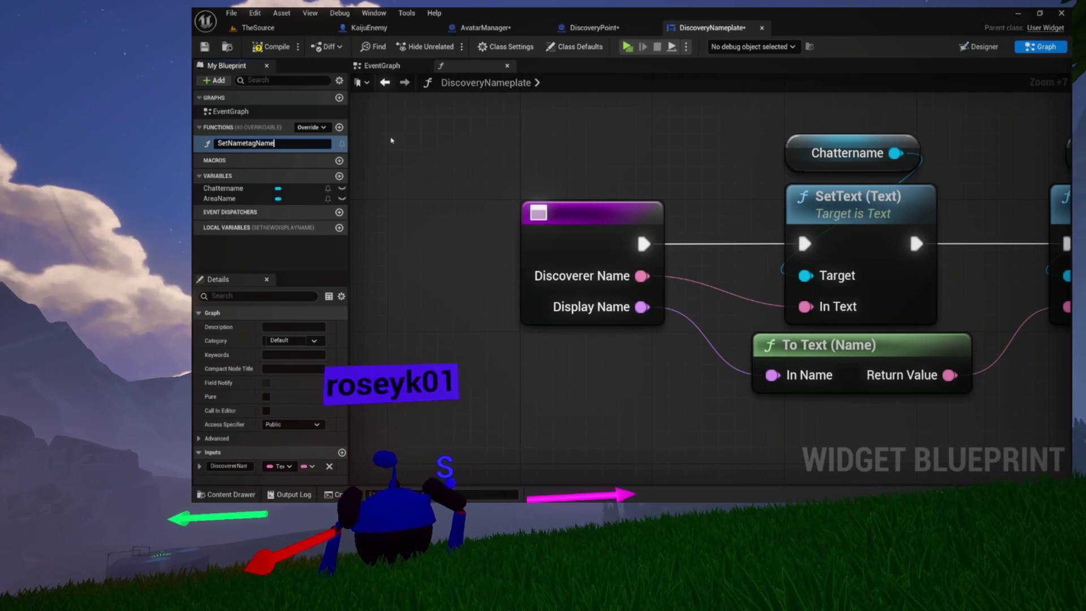
key("Return")
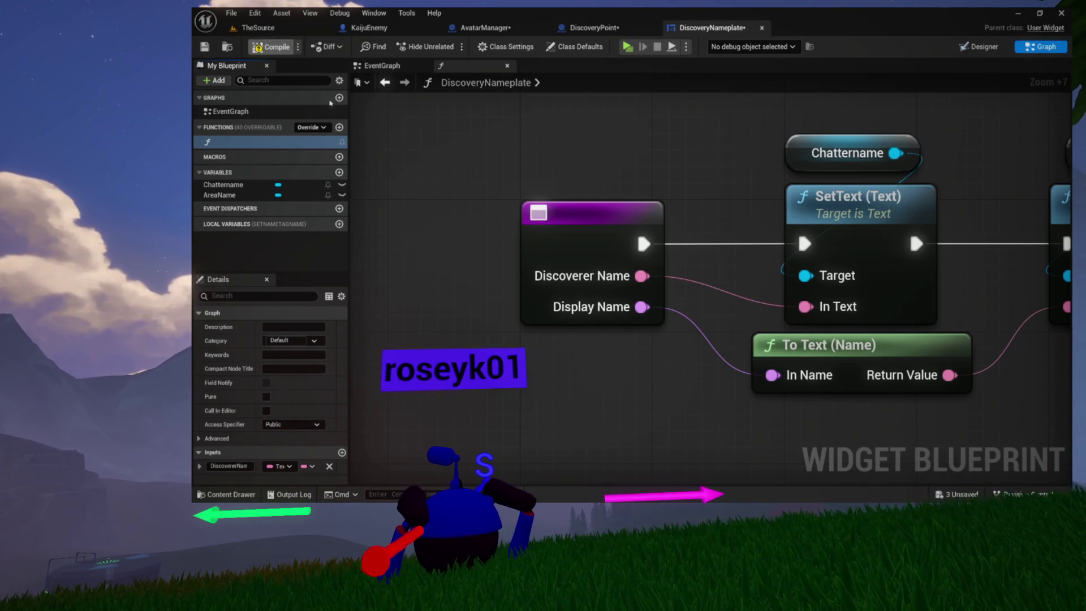